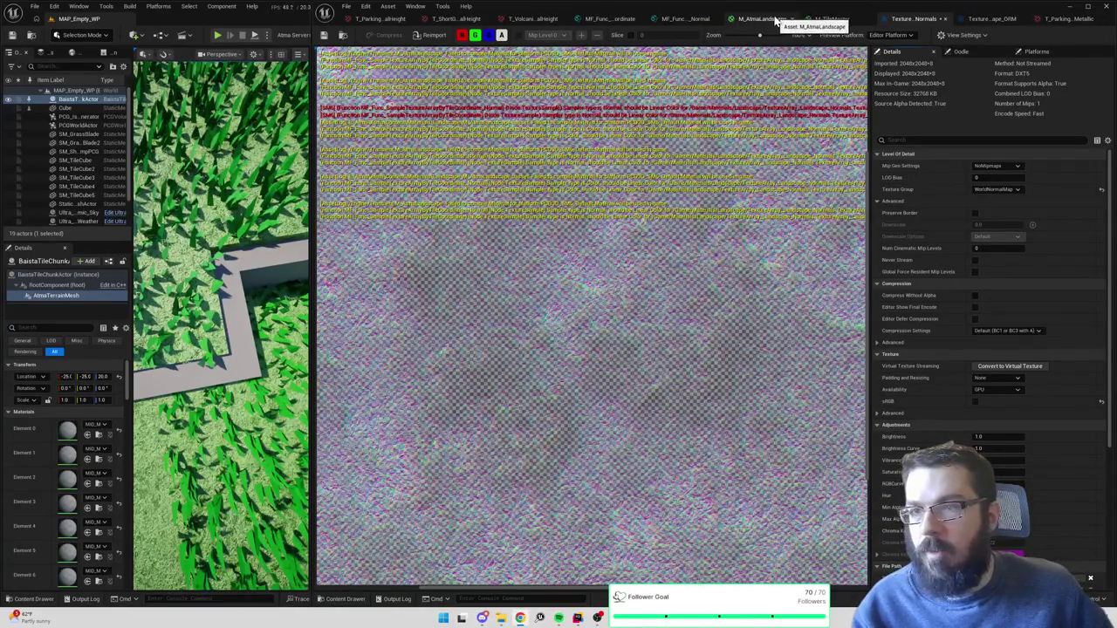
- Review the ORM texture, the sampling functions, and the texture array sample node's settings
{"action": "left_click", "coordinate": [981, 23]}
{"action": "left_click", "coordinate": [679, 19]}
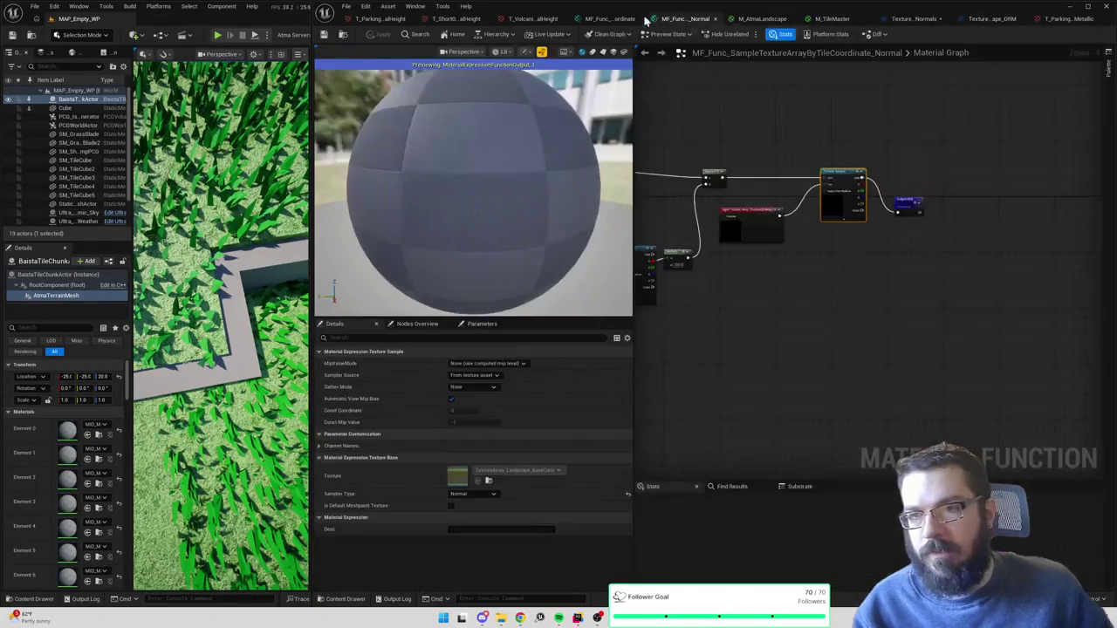
{"action": "left_click", "coordinate": [609, 18]}
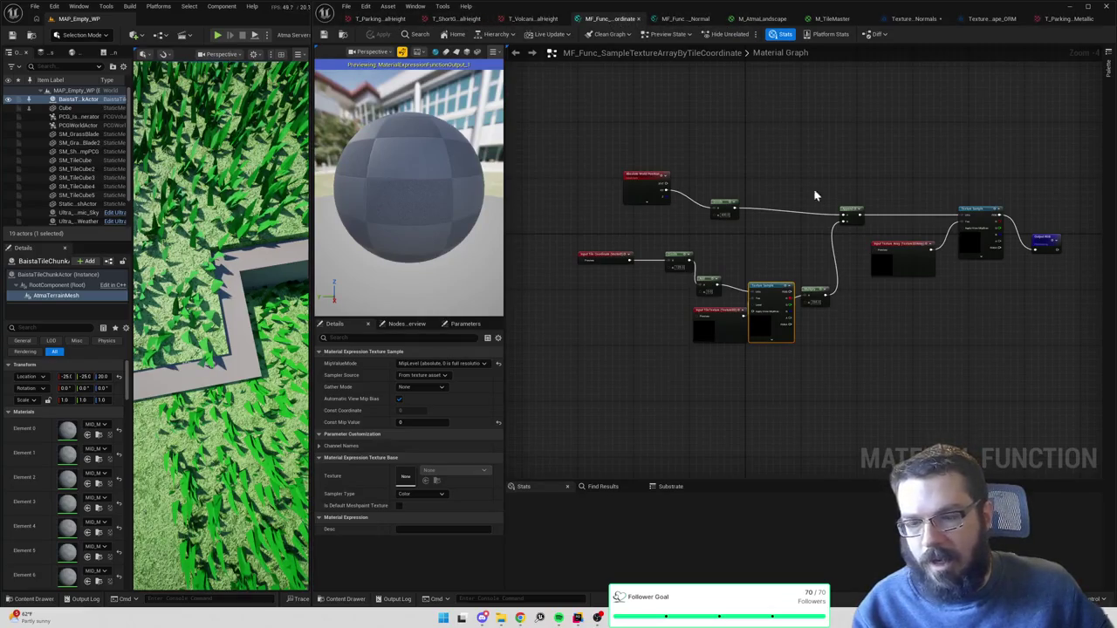
{"action": "scroll", "coordinate": [960, 225], "scroll_direction": "up", "scroll_amount": 2}
{"action": "left_click", "coordinate": [961, 225]}
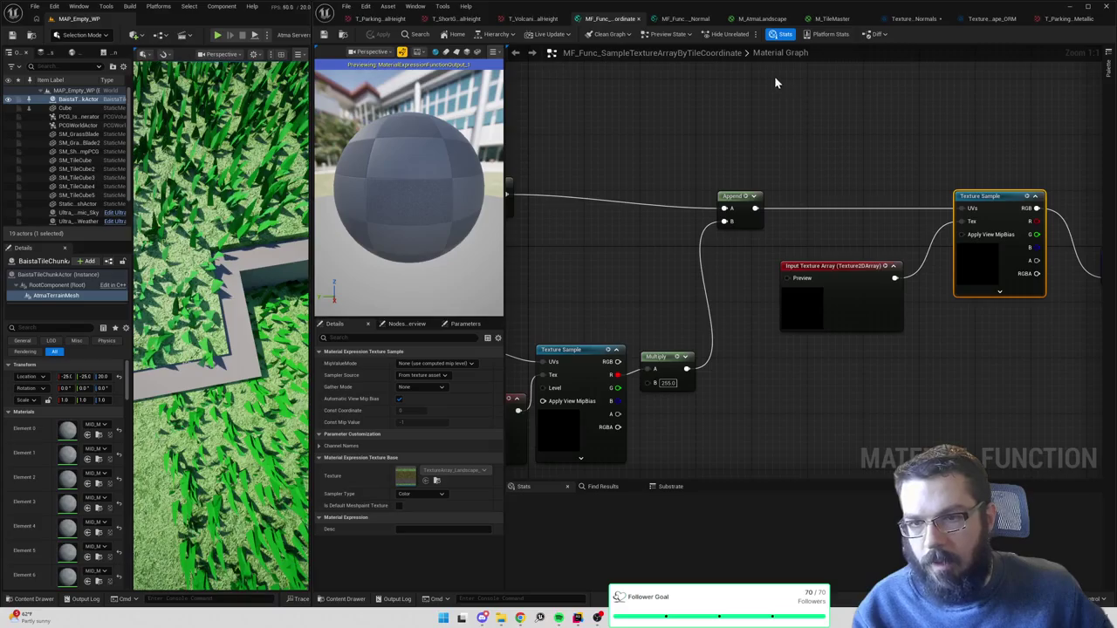
- Resume the Rider debugger past the ensureMsgf breakpoint and return to M_TileMaster in Unreal
{"action": "left_click", "coordinate": [916, 18]}
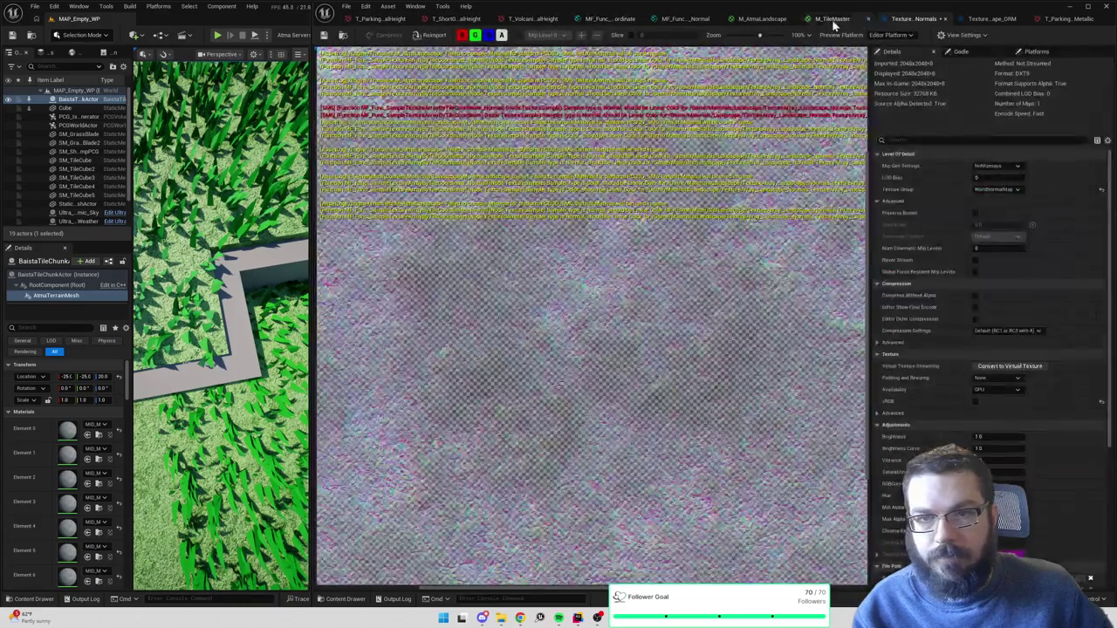
{"action": "left_click", "coordinate": [833, 19]}
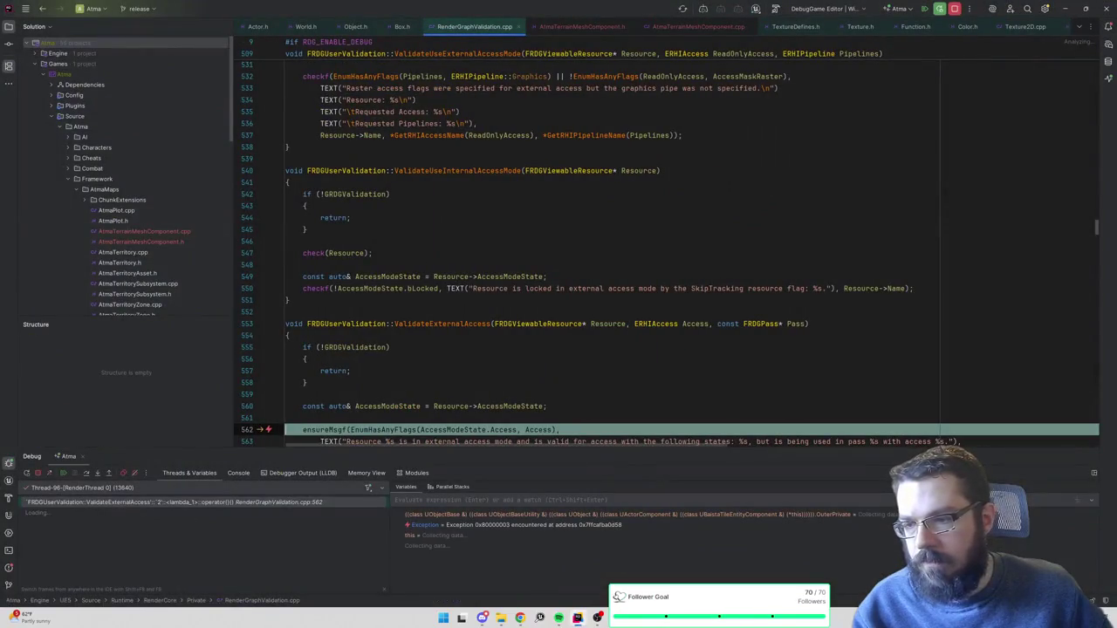
{"action": "left_click", "coordinate": [924, 11]}
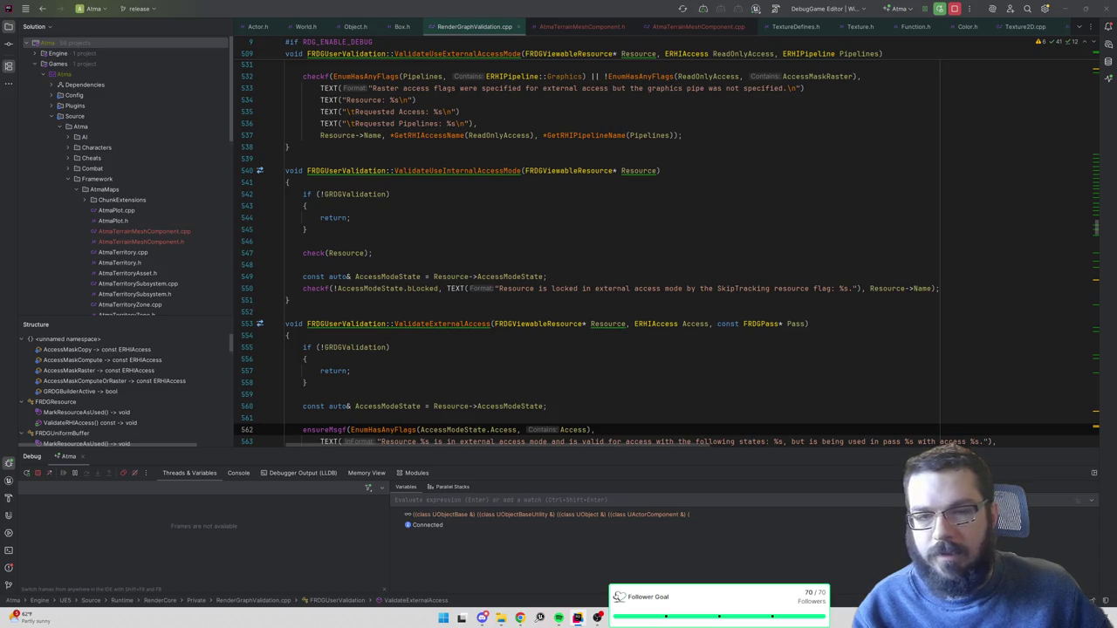
{"action": "key", "text": "alt+Tab"}
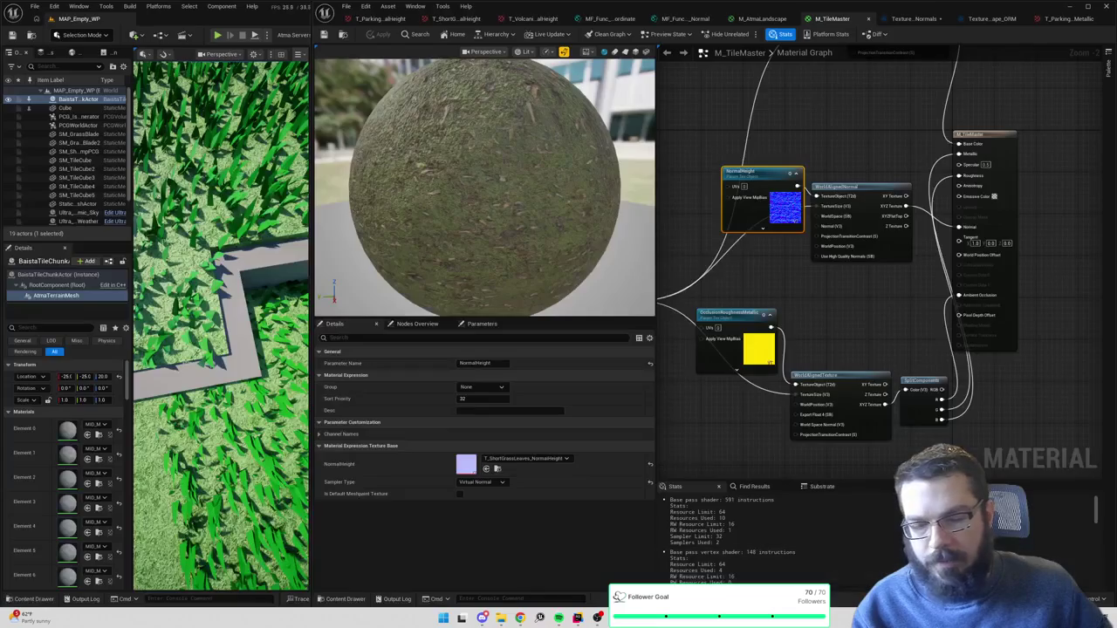
- In M_AtmaLandscape, set the Sample XY Neighbor texture node's sampler type to Linear Color and apply
{"action": "scroll", "coordinate": [947, 259], "scroll_direction": "down", "scroll_amount": 3}
{"action": "scroll", "coordinate": [947, 268], "scroll_direction": "up", "scroll_amount": 1}
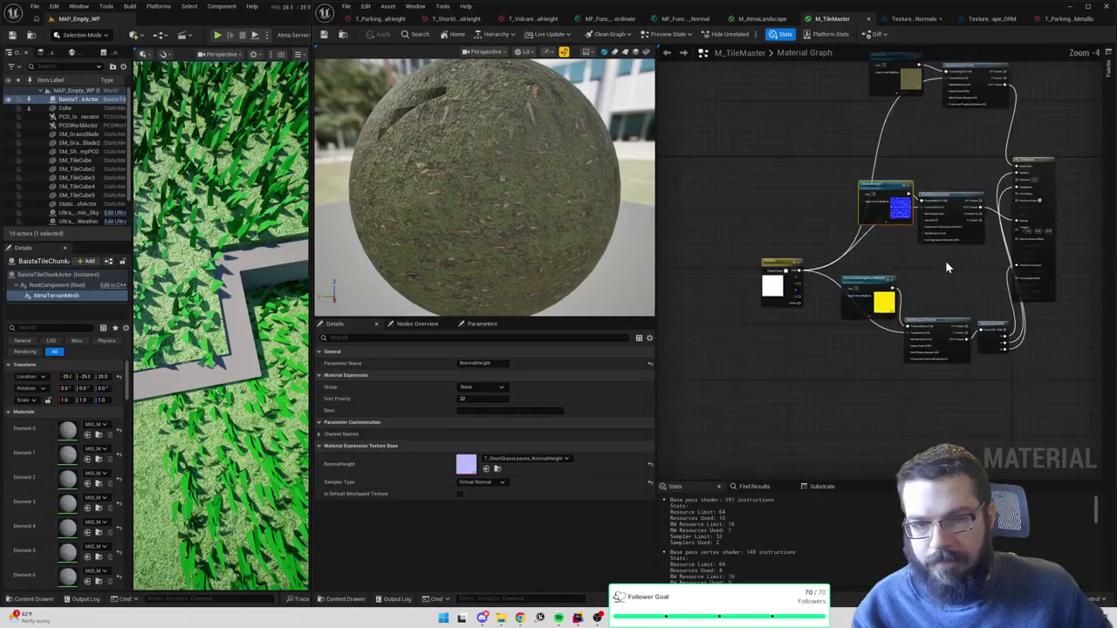
{"action": "left_click", "coordinate": [762, 18]}
{"action": "left_click", "coordinate": [668, 170]}
{"action": "scroll", "coordinate": [723, 279], "scroll_direction": "up", "scroll_amount": 2}
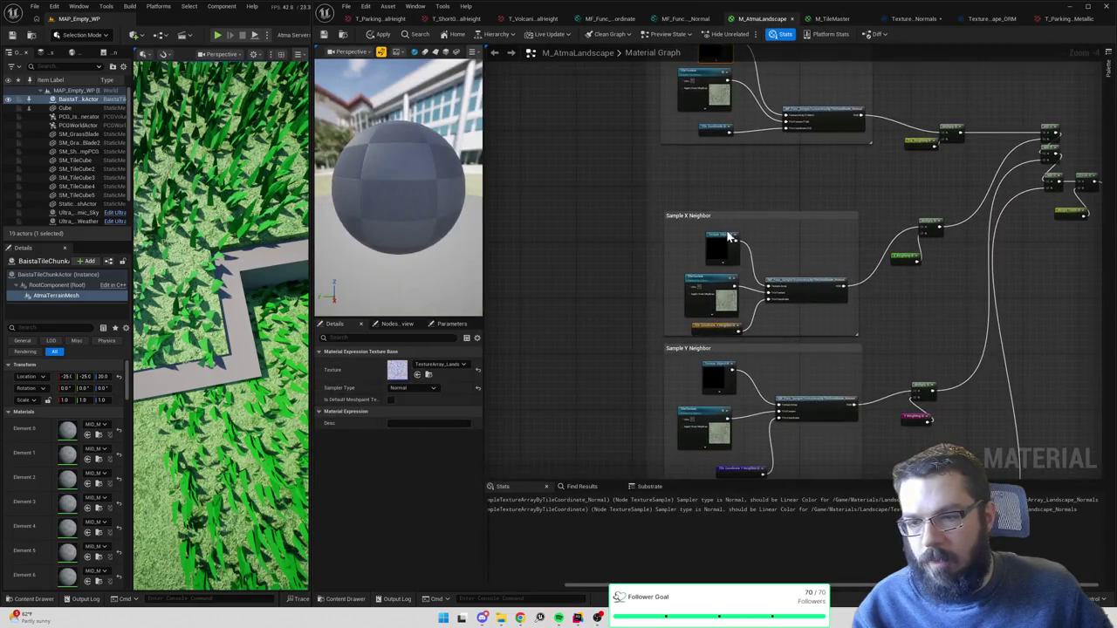
{"action": "left_click_drag", "start_coordinate": [729, 236], "coordinate": [743, 260]}
{"action": "left_click_drag", "start_coordinate": [808, 314], "coordinate": [790, 312]}
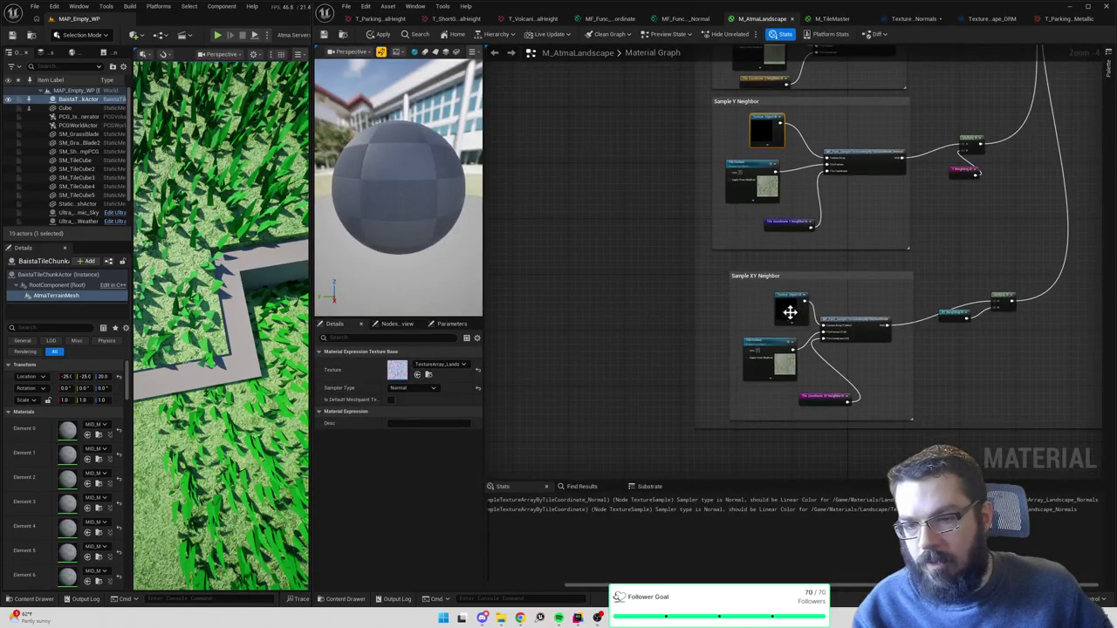
{"action": "left_click", "coordinate": [789, 312]}
{"action": "left_click", "coordinate": [427, 389]}
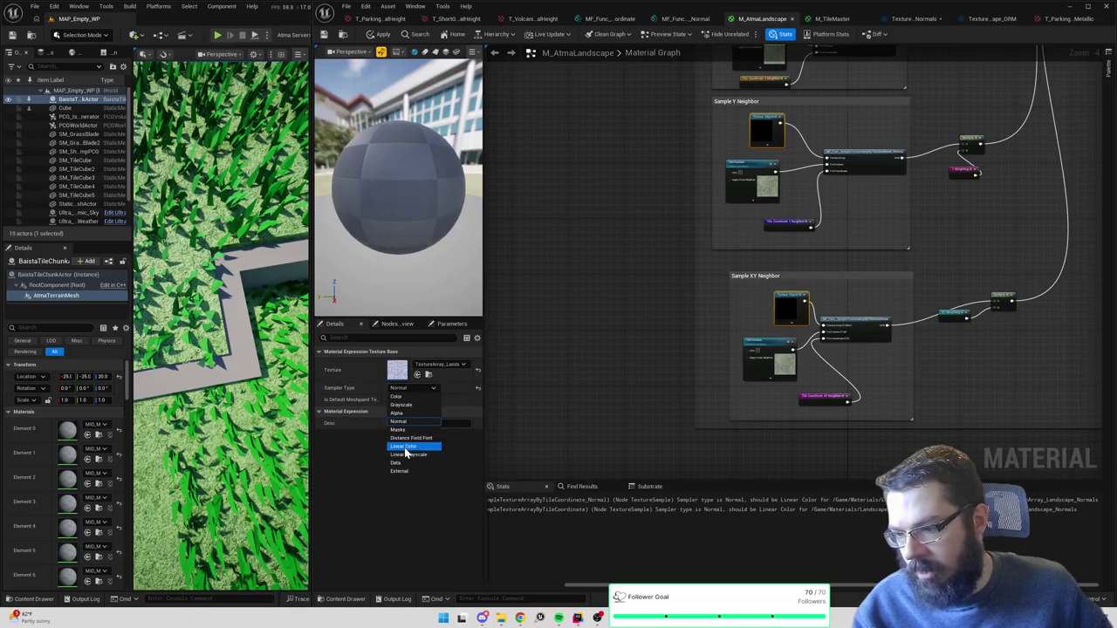
{"action": "left_click", "coordinate": [405, 447]}
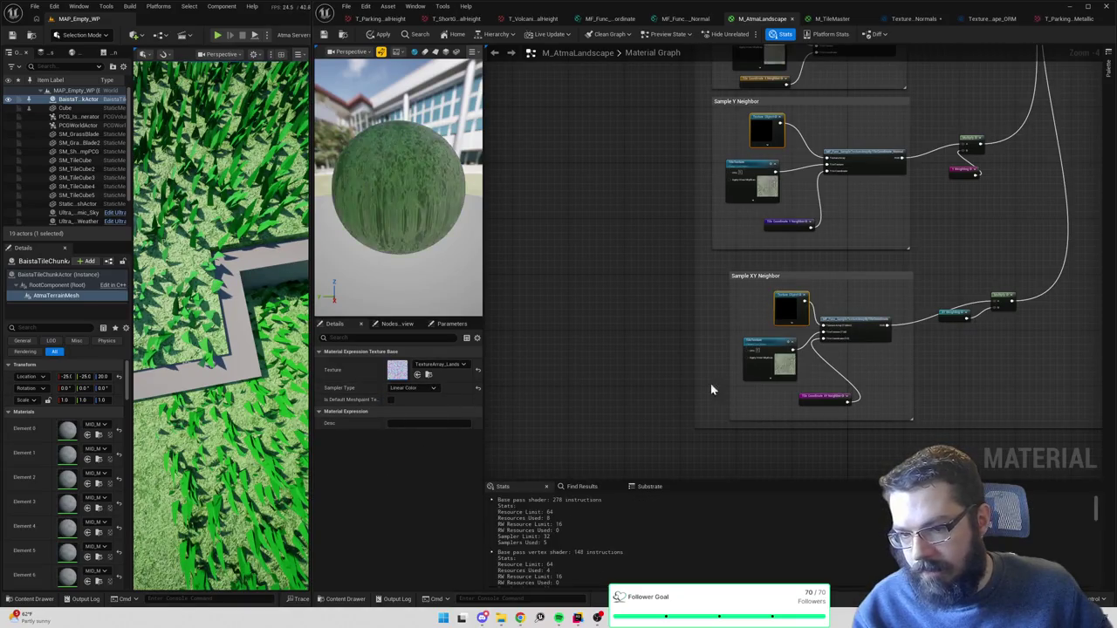
{"action": "left_click", "coordinate": [380, 35]}
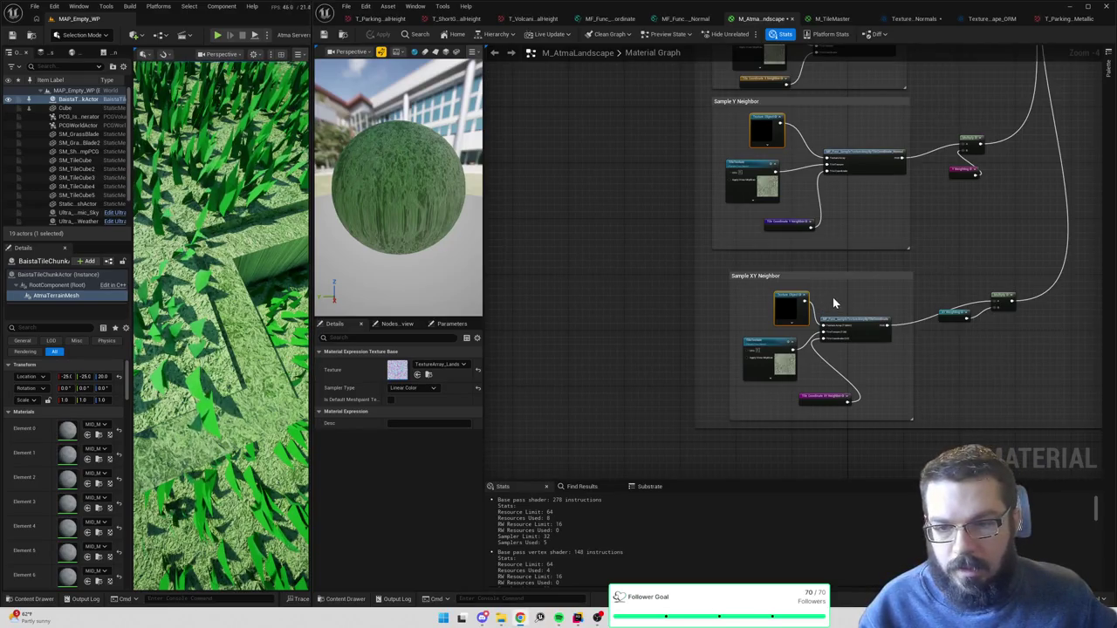
- Open the MF_Func_SampleTextureArrayByTileCoordinate_Normal function from the landscape graph
{"action": "scroll", "coordinate": [833, 297], "scroll_direction": "up", "scroll_amount": 3}
{"action": "scroll", "coordinate": [844, 282], "scroll_direction": "down", "scroll_amount": 4}
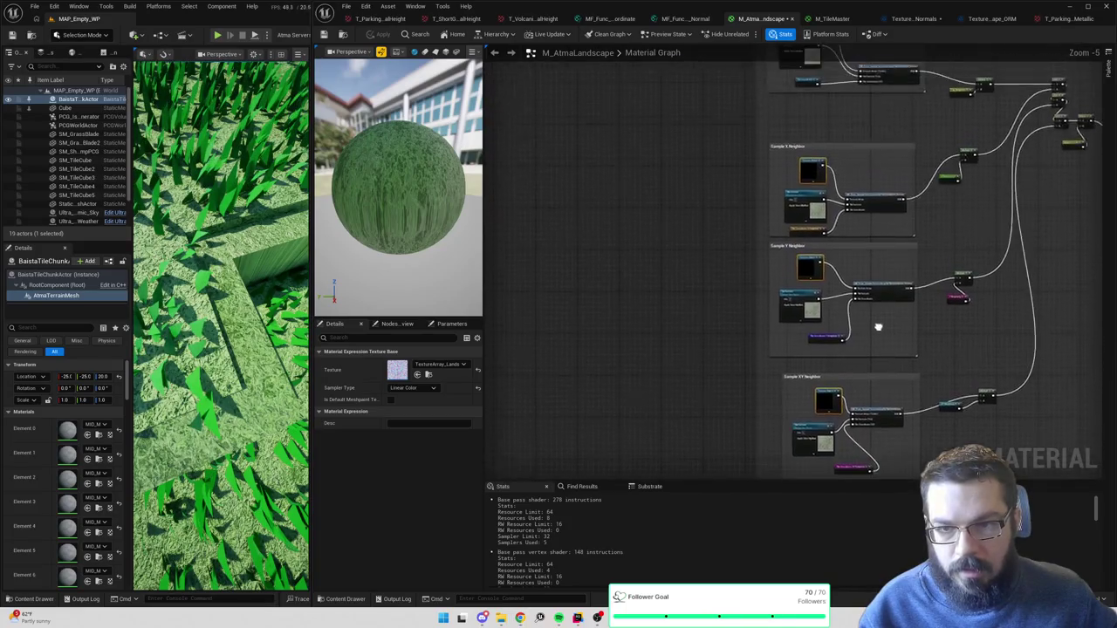
{"action": "double_click", "coordinate": [876, 242]}
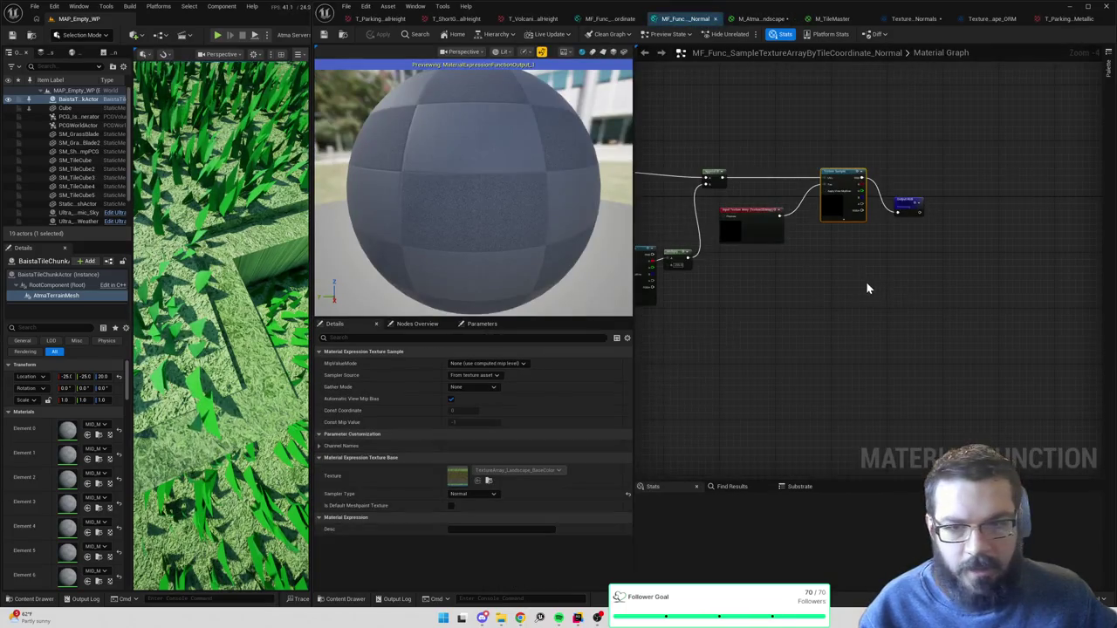
- Move the Input Texture Array node lower and the Output RGB node further right
{"action": "left_click", "coordinate": [761, 233]}
{"action": "mouse_move", "coordinate": [762, 223]}
{"action": "left_mouse_down"}
{"action": "mouse_move", "coordinate": [774, 291]}
{"action": "mouse_move", "coordinate": [785, 234]}
{"action": "left_mouse_up"}
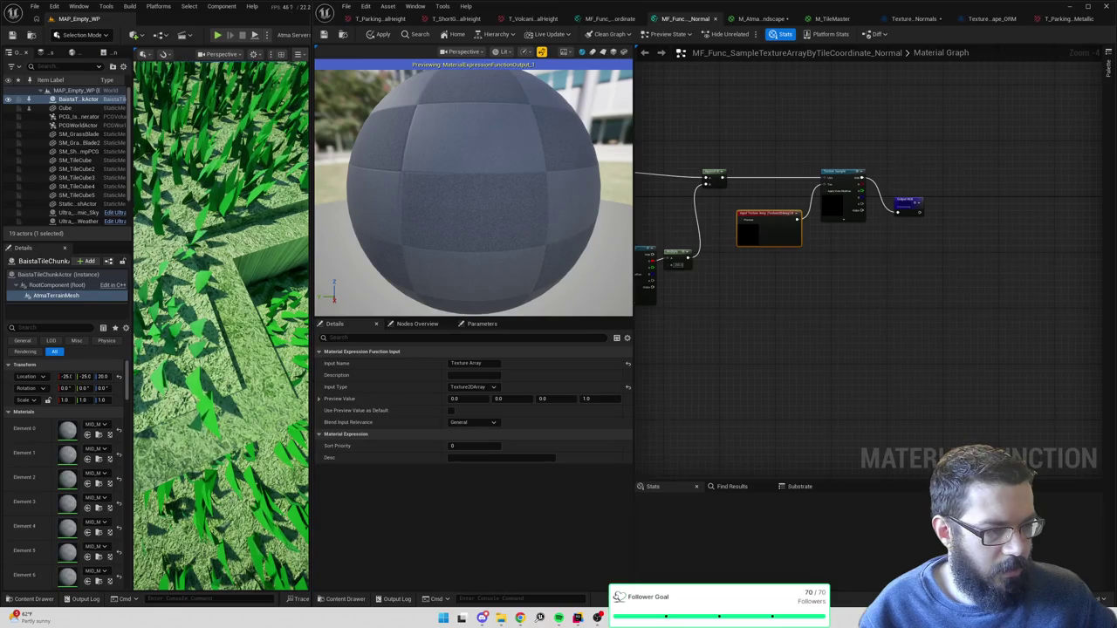
{"action": "scroll", "coordinate": [960, 199], "scroll_direction": "up", "scroll_amount": 3}
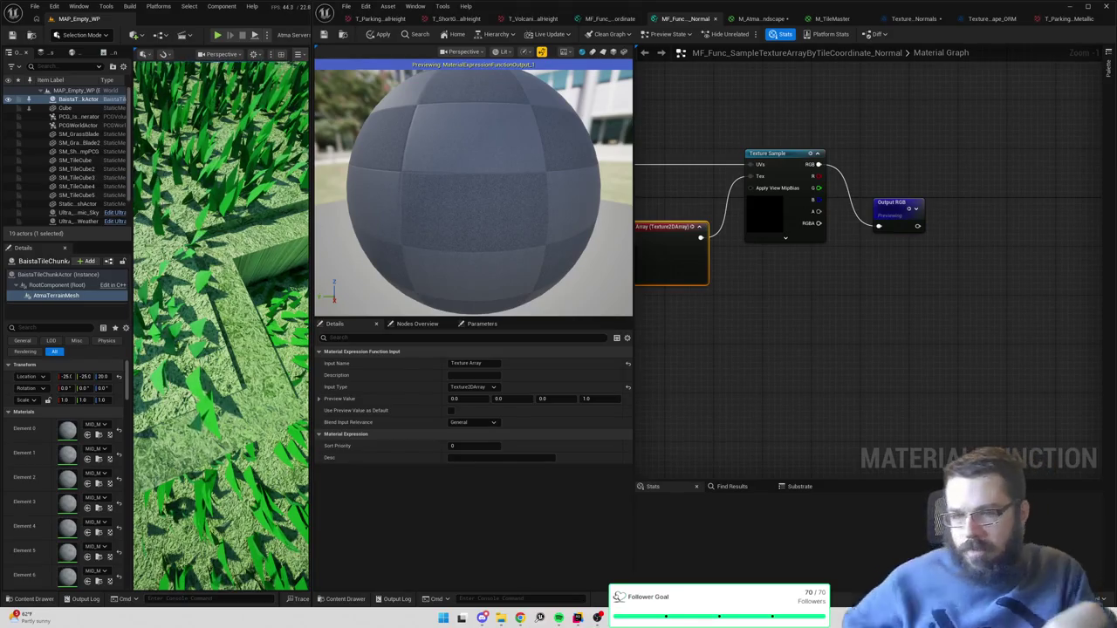
{"action": "left_click_drag", "start_coordinate": [967, 219], "coordinate": [1041, 196]}
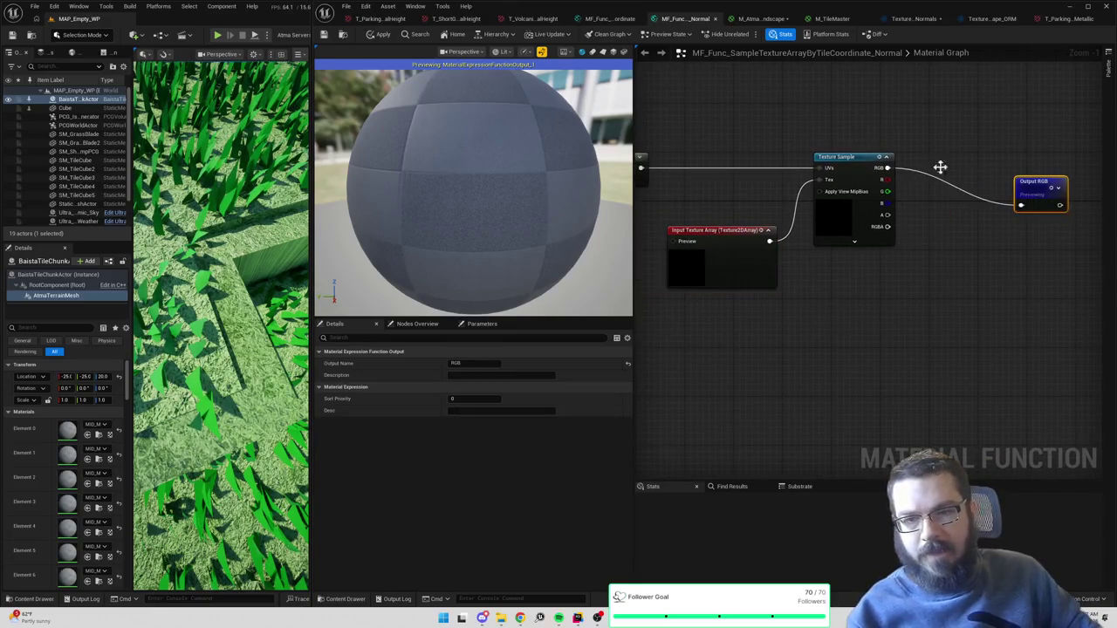
- Chain a Multiply by 2 and a Subtract 1 after the sampled RGB, then apply
{"action": "left_click_drag", "start_coordinate": [887, 169], "coordinate": [911, 170]}
{"action": "type", "text": "multiply"}
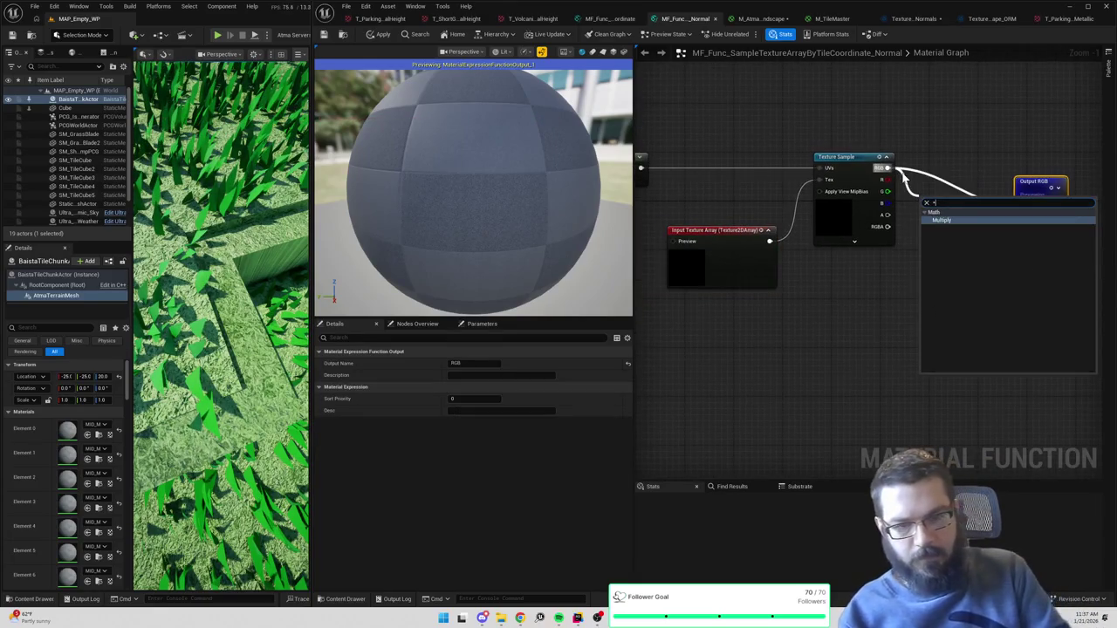
{"action": "key", "text": "Return"}
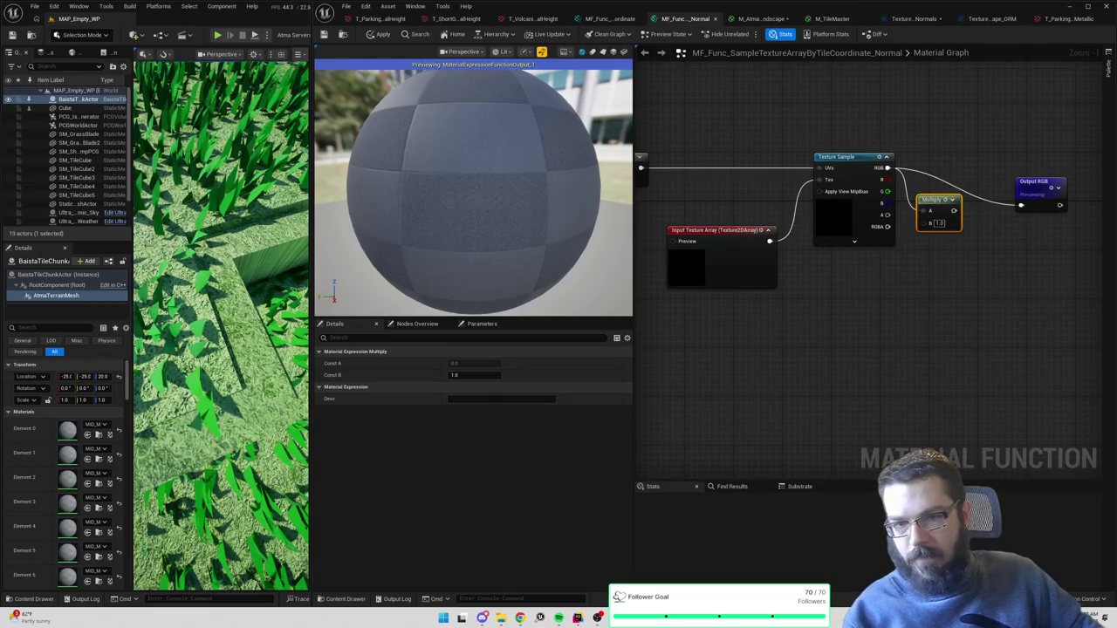
{"action": "left_click", "coordinate": [973, 257]}
{"action": "left_click_drag", "start_coordinate": [953, 210], "coordinate": [976, 231]}
{"action": "type", "text": "1-"}
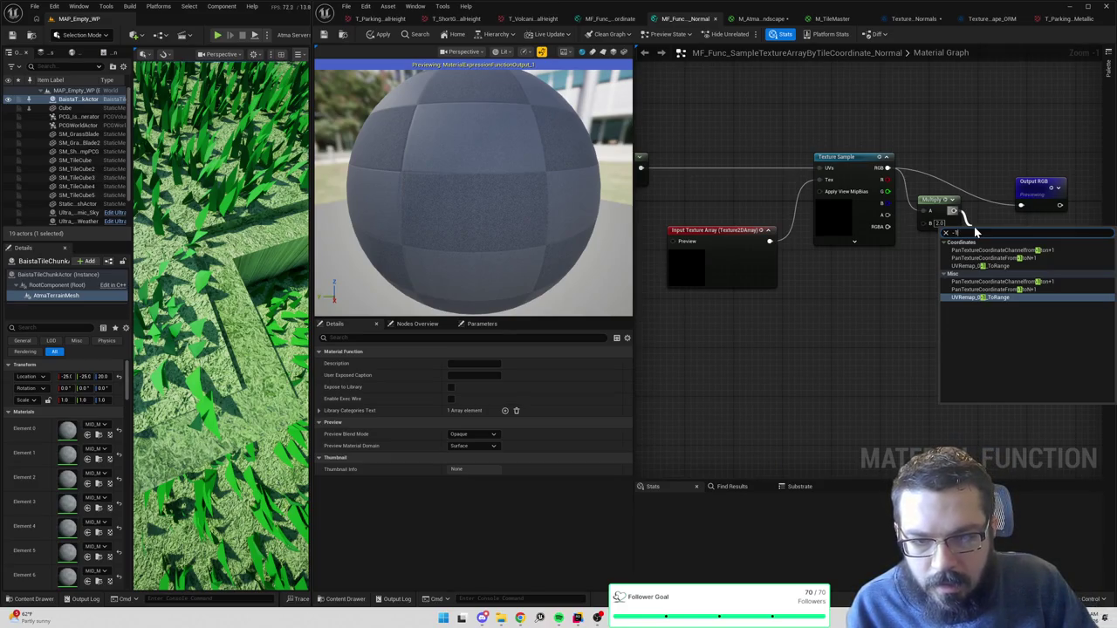
{"action": "key", "text": "BackSpace"}
{"action": "key", "text": "BackSpace"}
{"action": "key", "text": "Escape"}
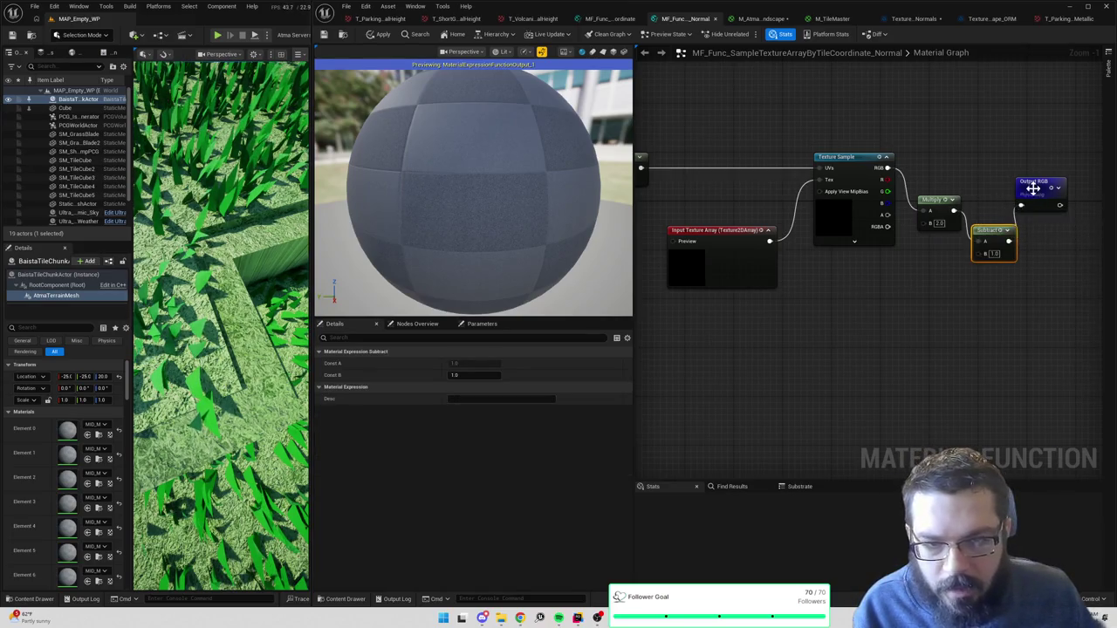
{"action": "left_click_drag", "start_coordinate": [1032, 187], "coordinate": [1044, 182]}
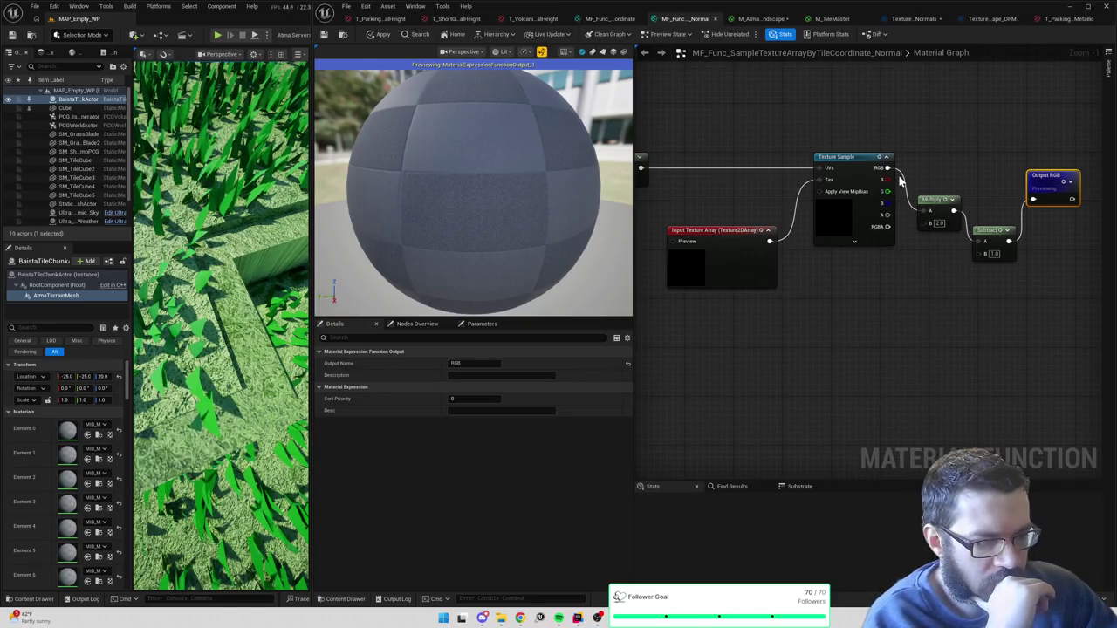
{"action": "left_click", "coordinate": [372, 41]}
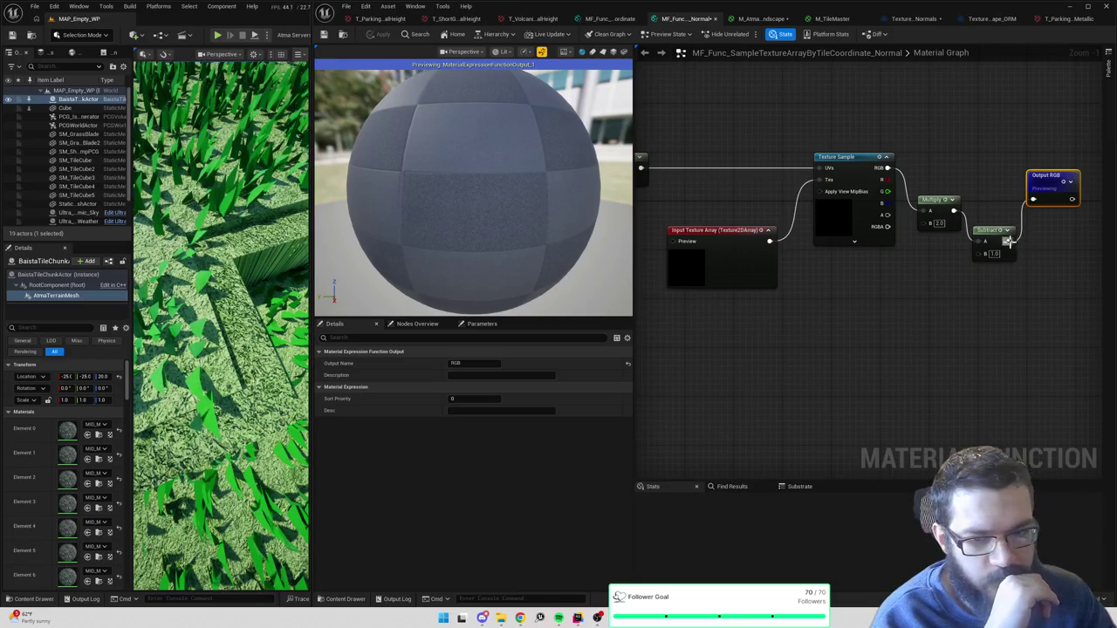
- Add a Normalize after Subtract, wire it into Output RGB, and apply
{"action": "left_click_drag", "start_coordinate": [1008, 242], "coordinate": [1041, 243]}
{"action": "type", "text": "normal"}
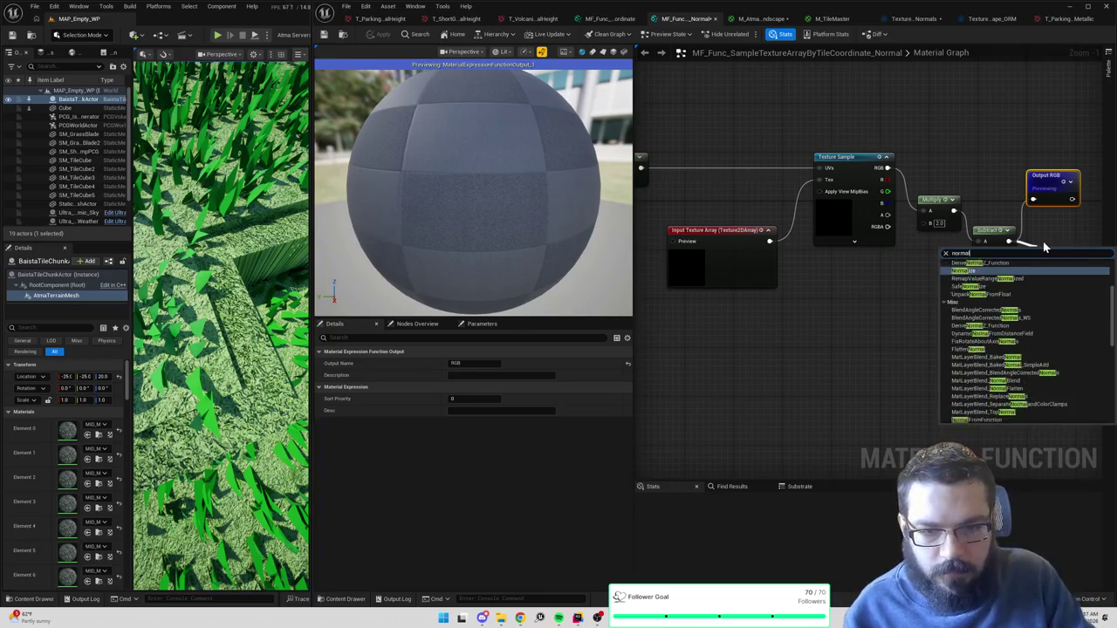
{"action": "key", "text": "Return"}
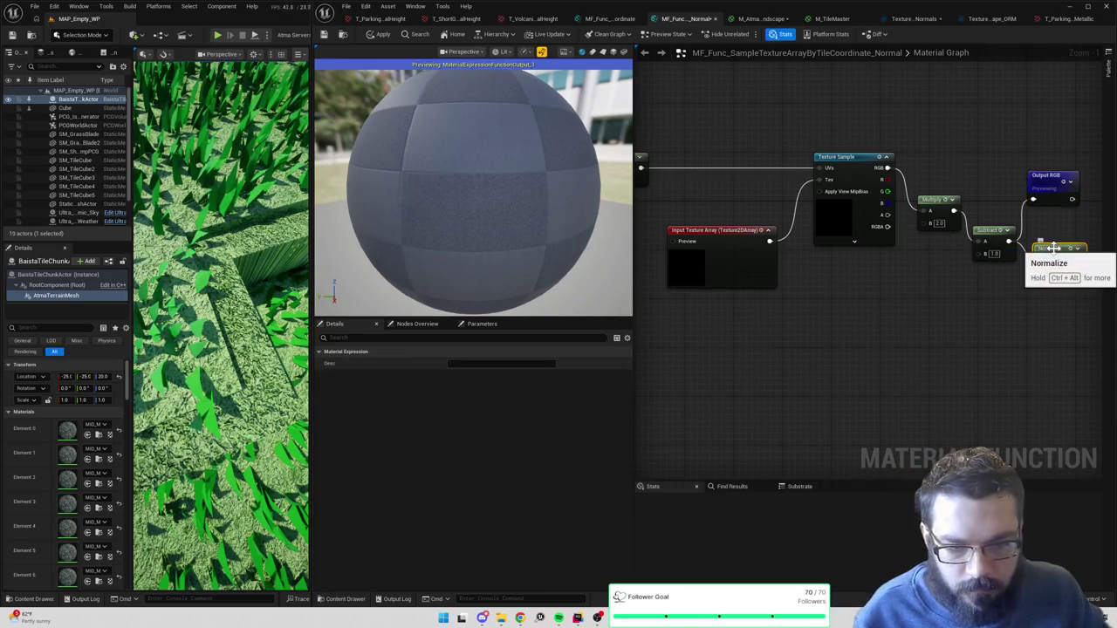
{"action": "left_click_drag", "start_coordinate": [964, 265], "coordinate": [919, 207]}
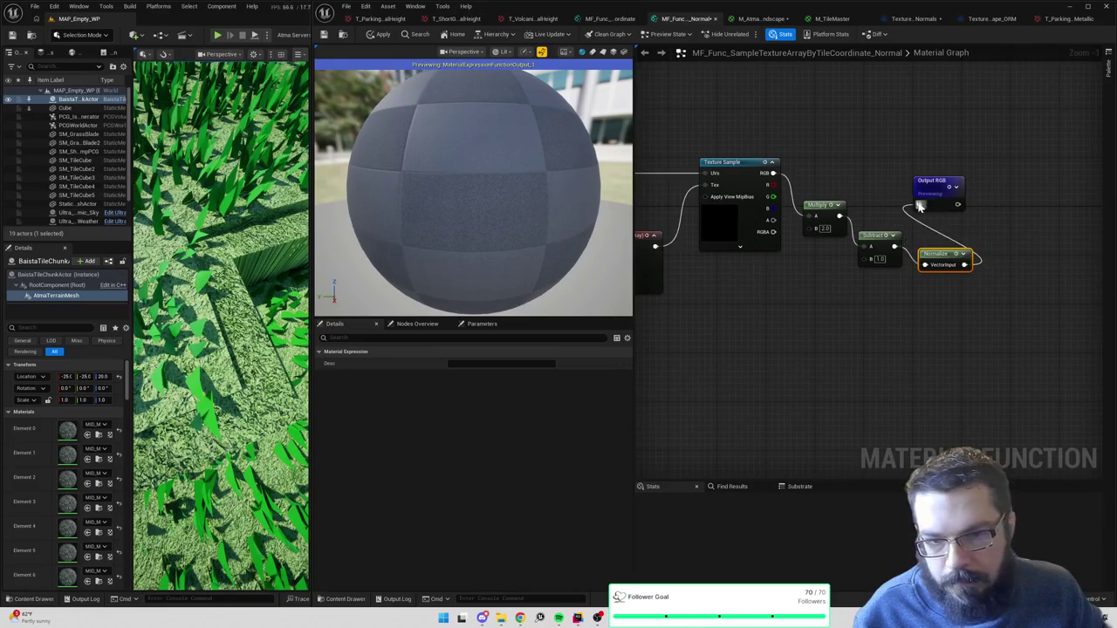
{"action": "left_click", "coordinate": [372, 35]}
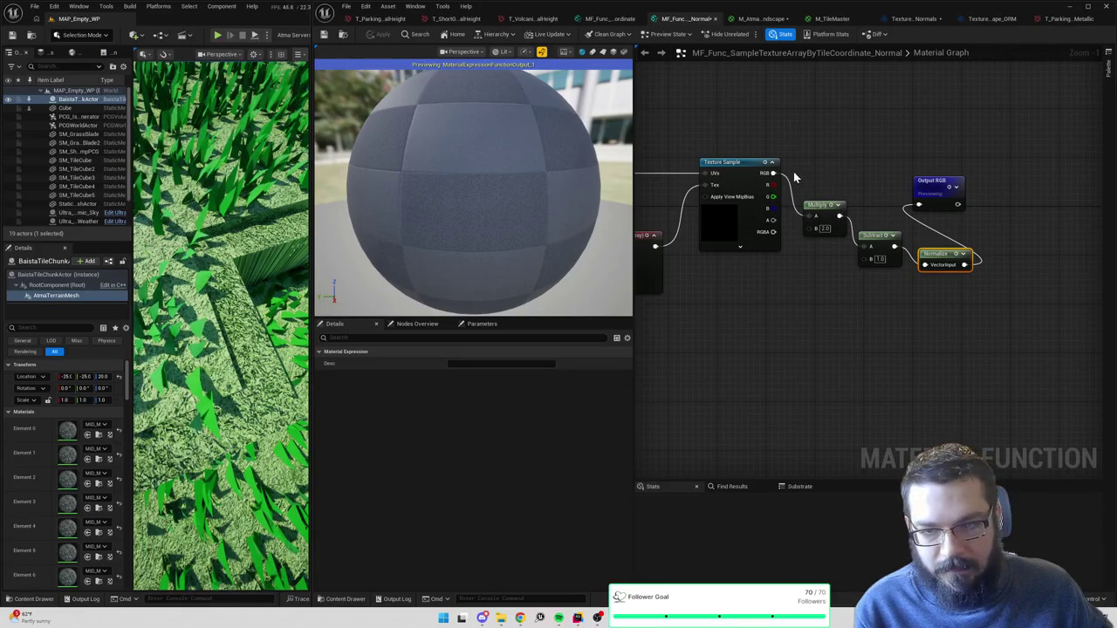
- Make room, append the texture's red channel, and delete the old Normalize node
{"action": "left_click_drag", "start_coordinate": [806, 147], "coordinate": [1001, 298]}
{"action": "left_click_drag", "start_coordinate": [824, 209], "coordinate": [947, 209]}
{"action": "right_click", "coordinate": [805, 203]}
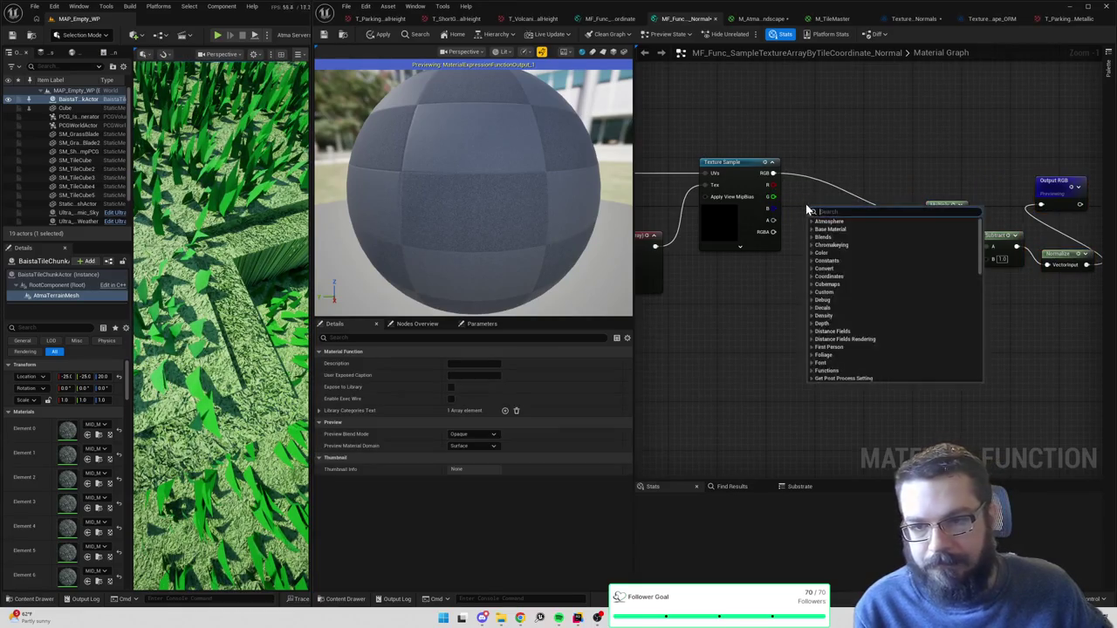
{"action": "type", "text": "append"}
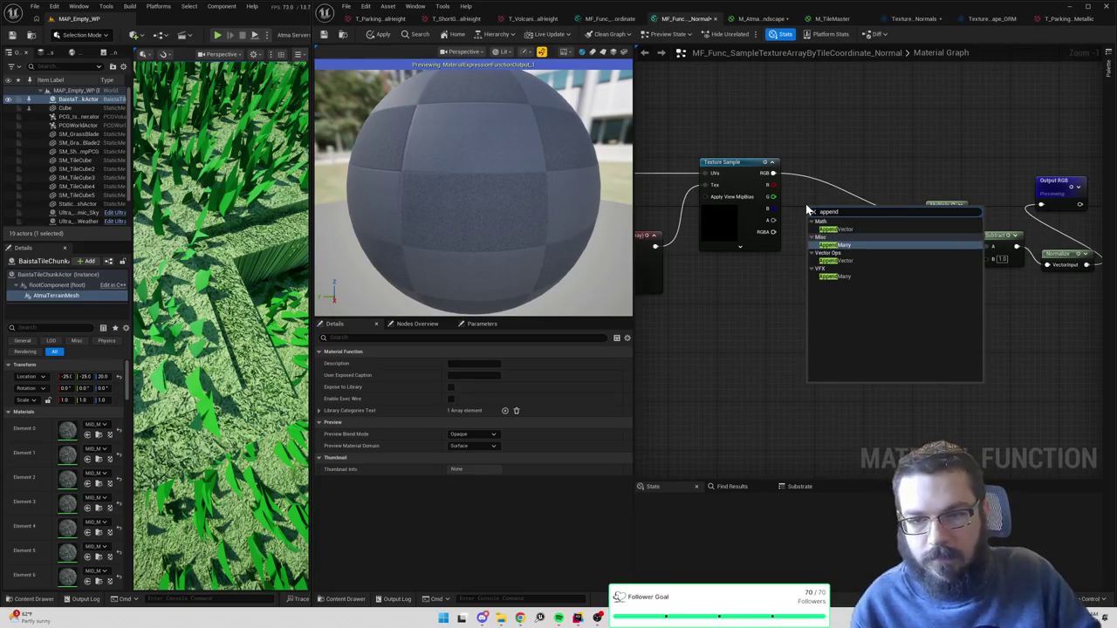
{"action": "left_click", "coordinate": [836, 229]}
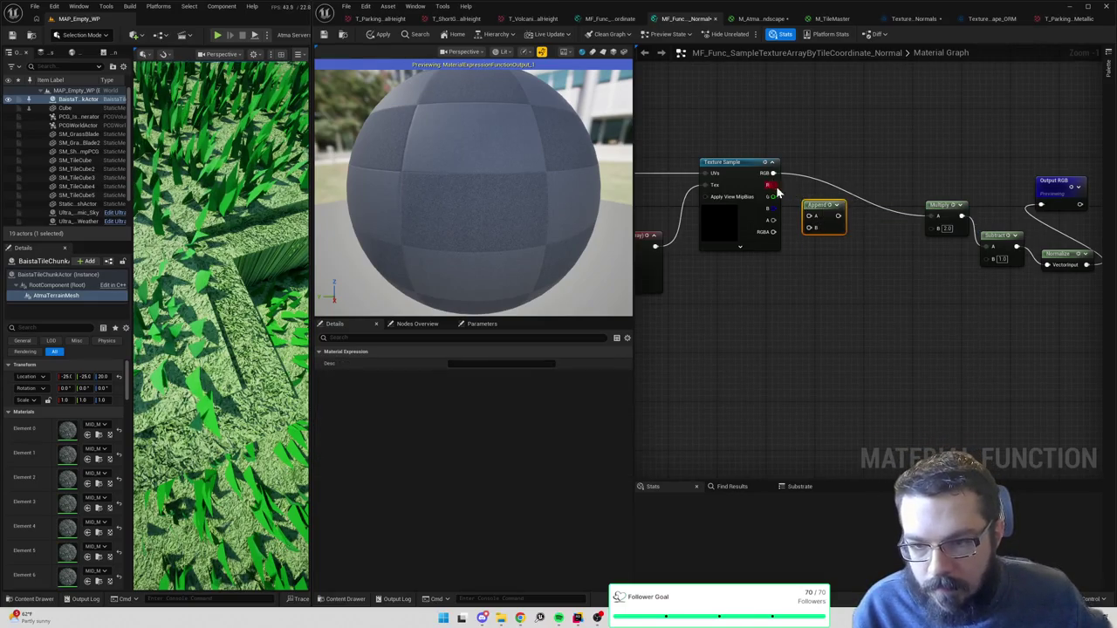
{"action": "mouse_move", "coordinate": [773, 185]}
{"action": "left_mouse_down"}
{"action": "mouse_move", "coordinate": [809, 227]}
{"action": "mouse_move", "coordinate": [934, 215]}
{"action": "mouse_move", "coordinate": [968, 266]}
{"action": "mouse_move", "coordinate": [936, 245]}
{"action": "mouse_move", "coordinate": [945, 214]}
{"action": "left_mouse_up"}
{"action": "left_click", "coordinate": [886, 210], "text": "ctrl"}
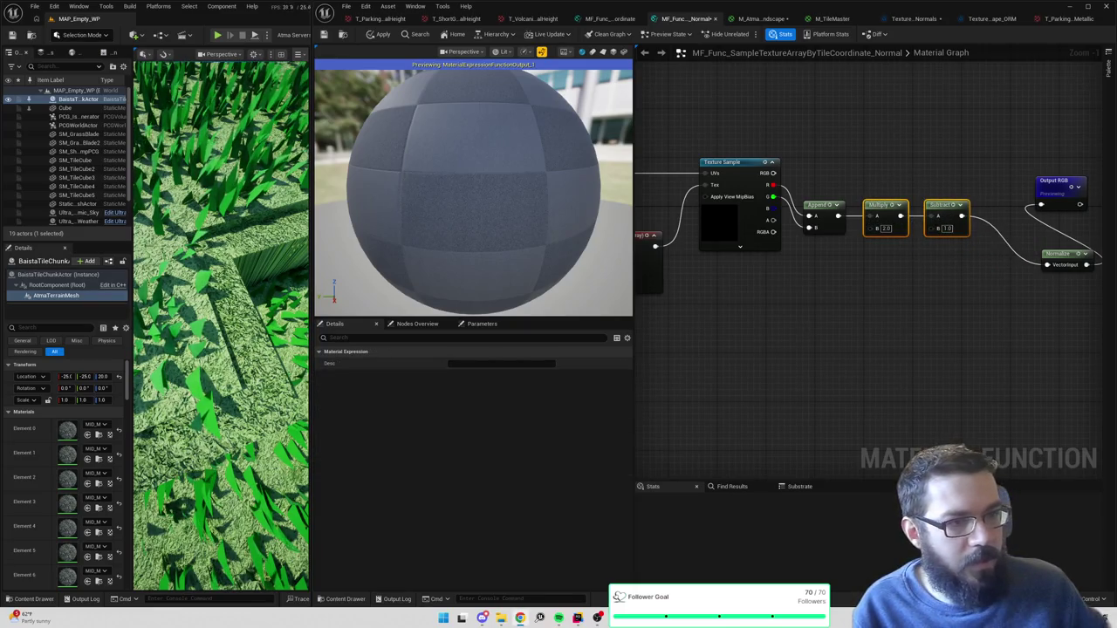
{"action": "left_click_drag", "start_coordinate": [988, 166], "coordinate": [1070, 153]}
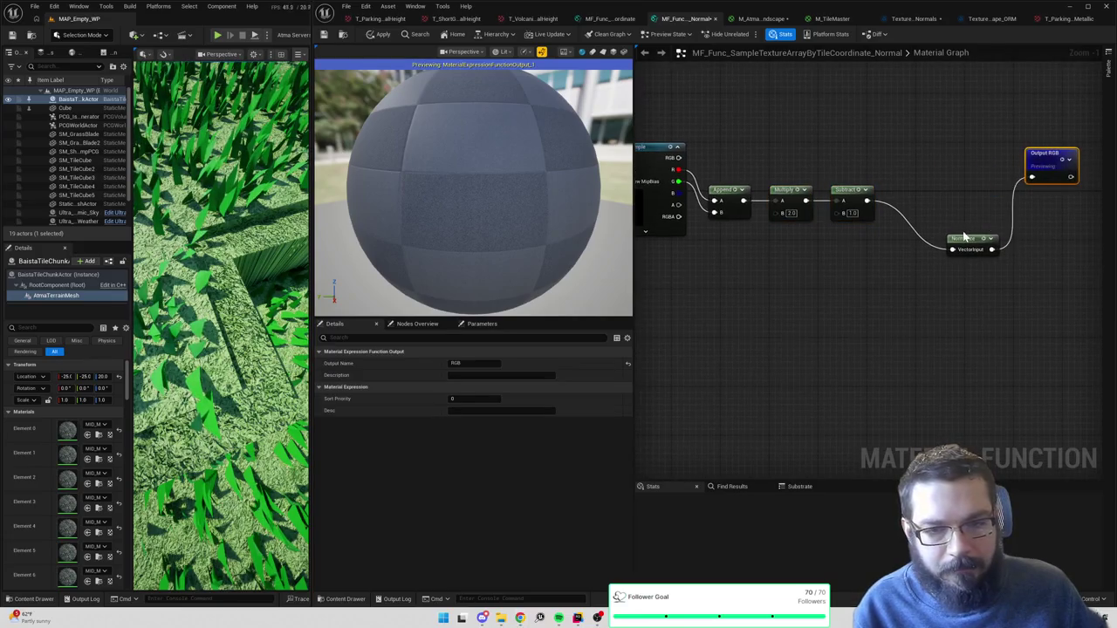
{"action": "left_click_drag", "start_coordinate": [976, 237], "coordinate": [961, 225]}
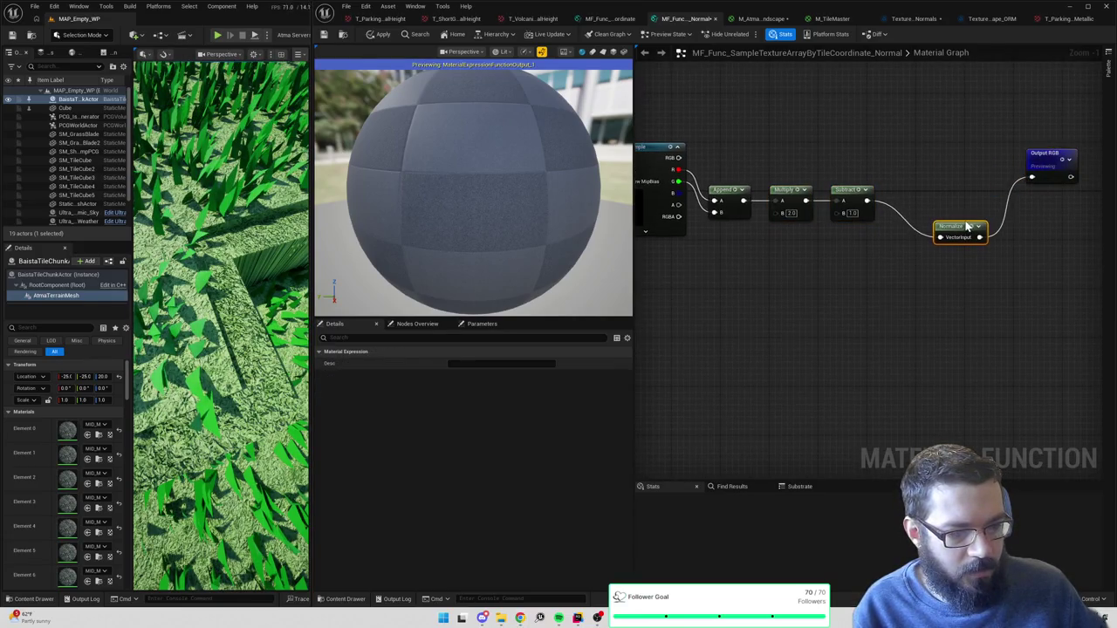
{"action": "key", "text": "Delete"}
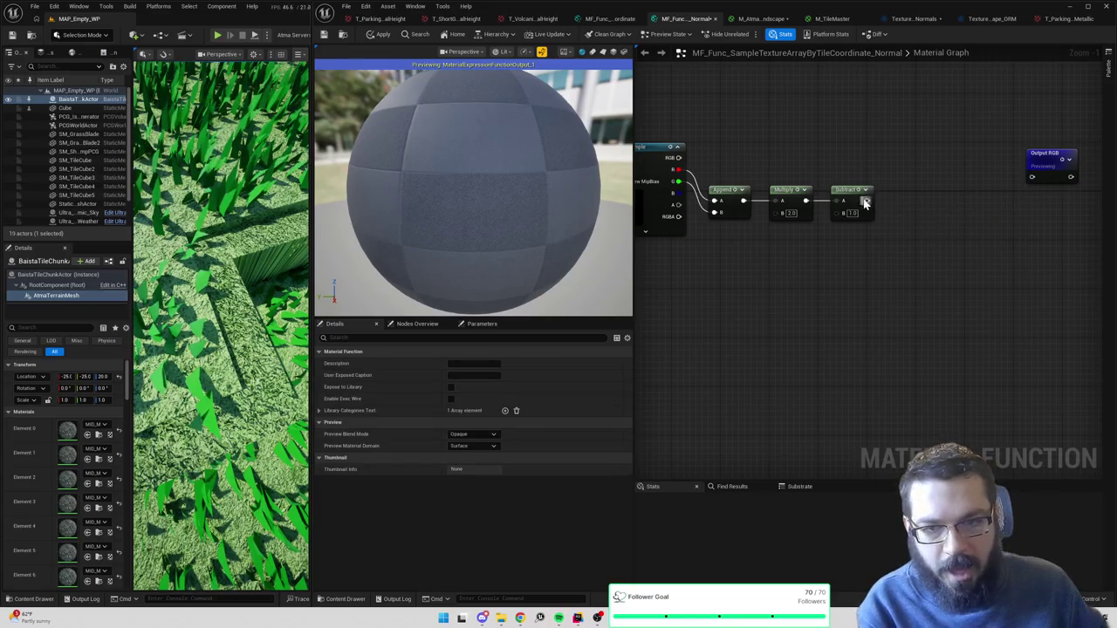
- Derive Z from the remapped value through DotProduct, 1-x, Saturate and Sqrt nodes
{"action": "mouse_move", "coordinate": [867, 201]}
{"action": "left_mouse_down"}
{"action": "mouse_move", "coordinate": [886, 225]}
{"action": "mouse_move", "coordinate": [860, 251]}
{"action": "left_mouse_up"}
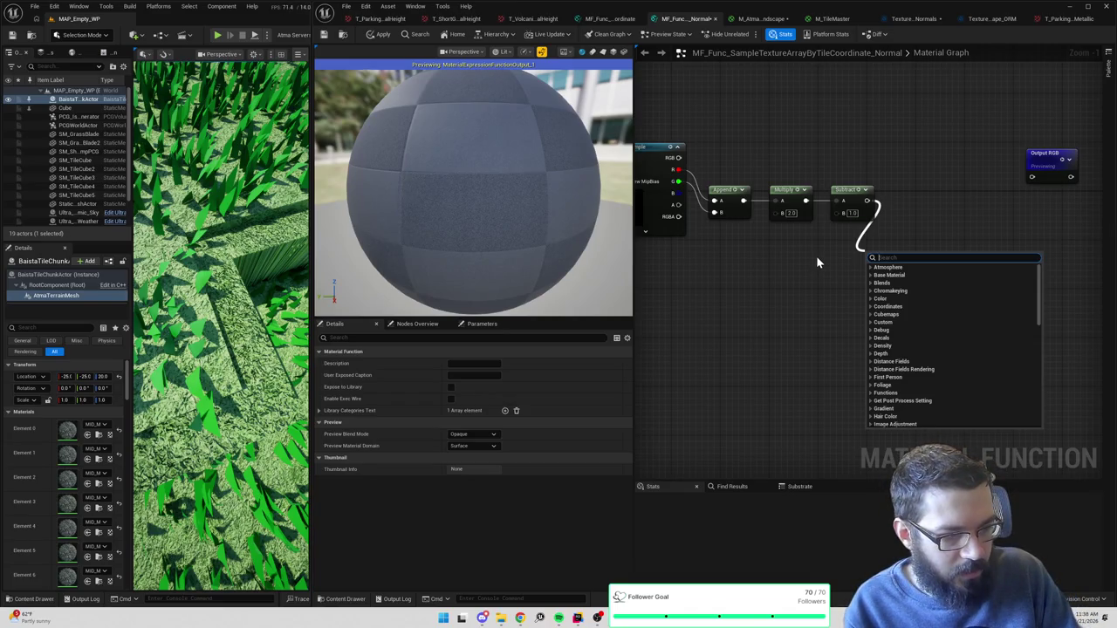
{"action": "type", "text": "dot"}
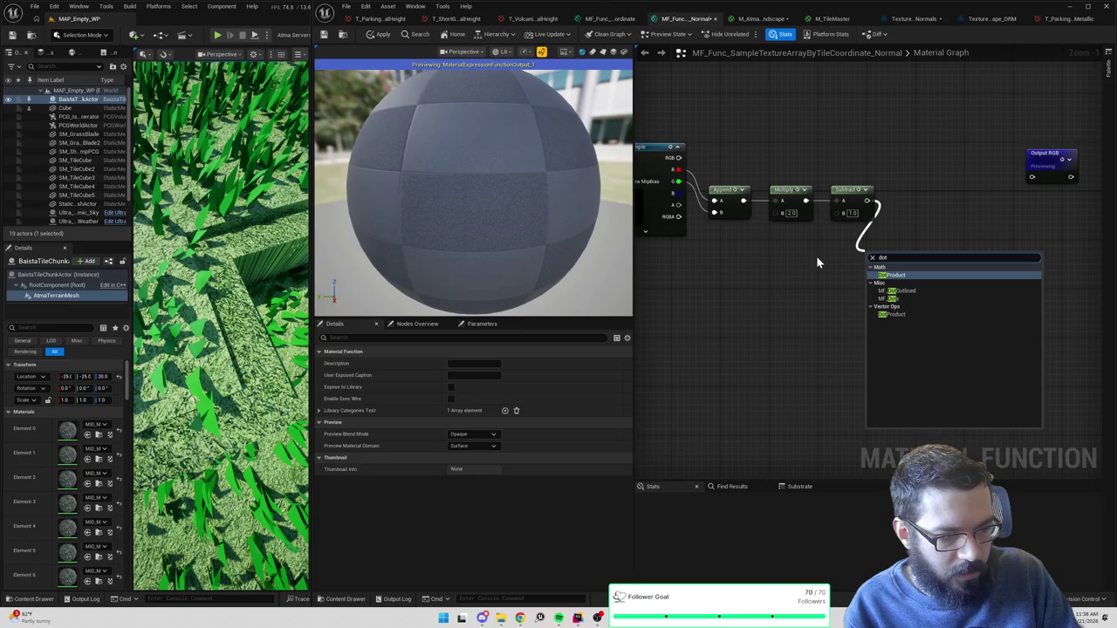
{"action": "key", "text": "Return"}
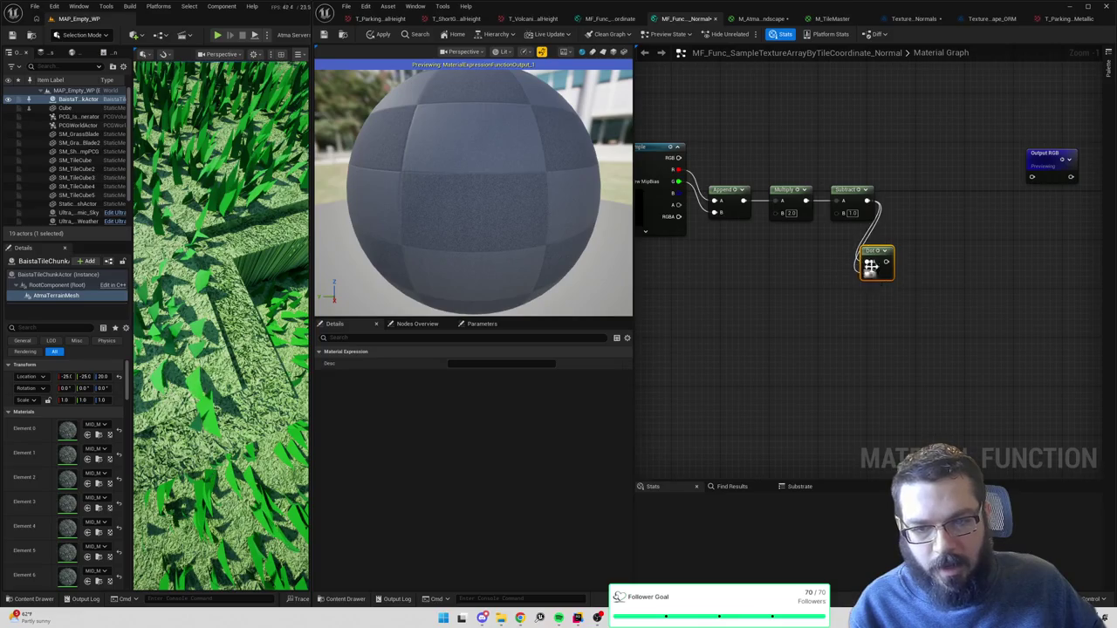
{"action": "left_click_drag", "start_coordinate": [879, 260], "coordinate": [958, 261]}
{"action": "type", "text": "1-x"}
{"action": "key", "text": "Return"}
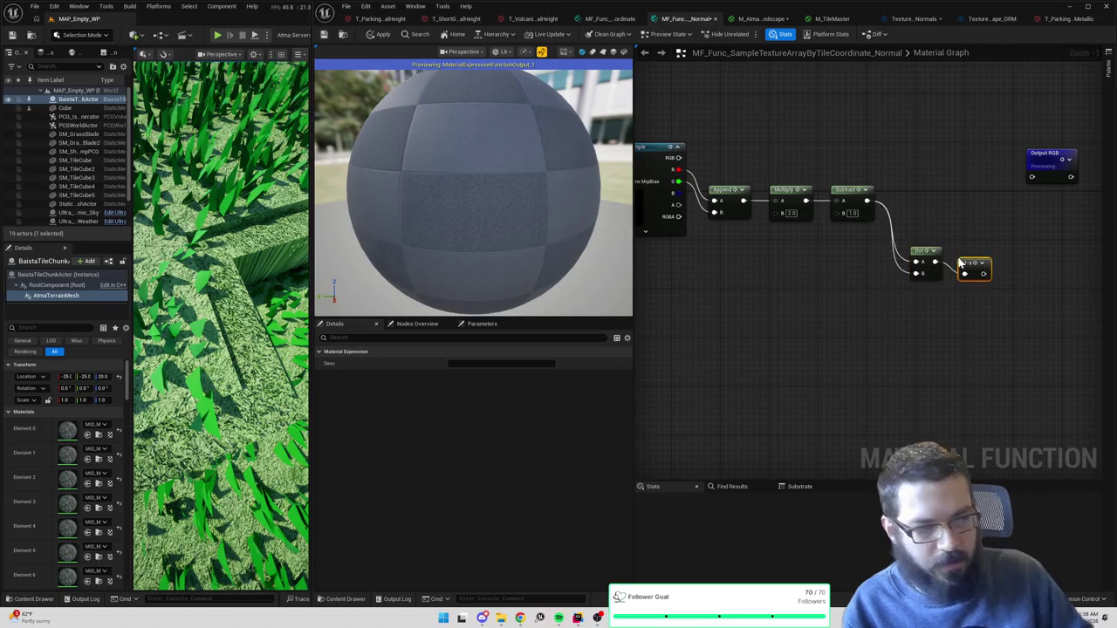
{"action": "mouse_move", "coordinate": [984, 273]}
{"action": "left_mouse_down"}
{"action": "mouse_move", "coordinate": [1026, 272]}
{"action": "mouse_move", "coordinate": [994, 252]}
{"action": "mouse_move", "coordinate": [1005, 277]}
{"action": "mouse_move", "coordinate": [997, 236]}
{"action": "left_mouse_up"}
{"action": "type", "text": "saturat"}
{"action": "key", "text": "Return"}
{"action": "type", "text": "sqrt"}
{"action": "key", "text": "Return"}
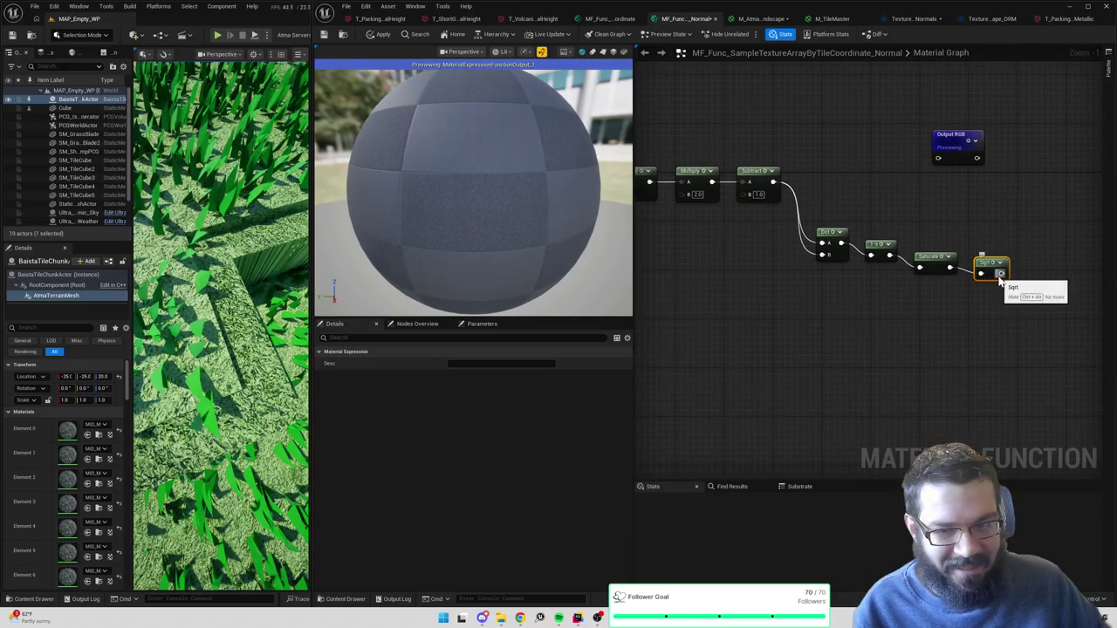
{"action": "left_click_drag", "start_coordinate": [1001, 277], "coordinate": [1016, 279]}
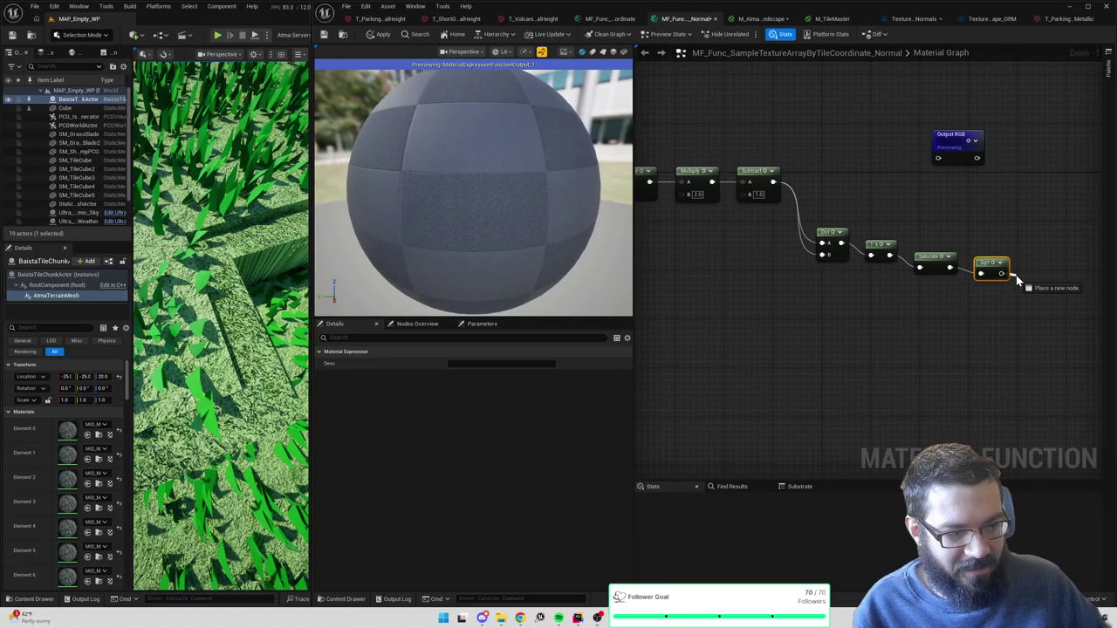
{"action": "left_click_drag", "start_coordinate": [1015, 275], "coordinate": [1016, 275]}
{"action": "left_click", "coordinate": [1019, 273]}
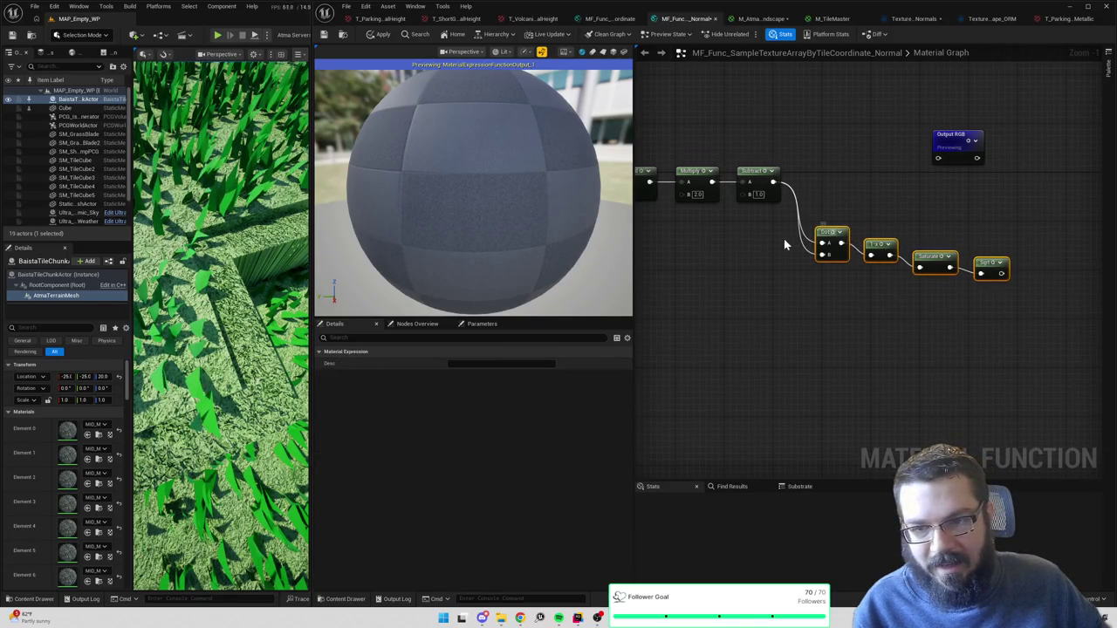
{"action": "left_click", "coordinate": [822, 193]}
- Append Subtract with the Sqrt result, normalize it into Output RGB, and apply
{"action": "left_click_drag", "start_coordinate": [772, 184], "coordinate": [947, 190]}
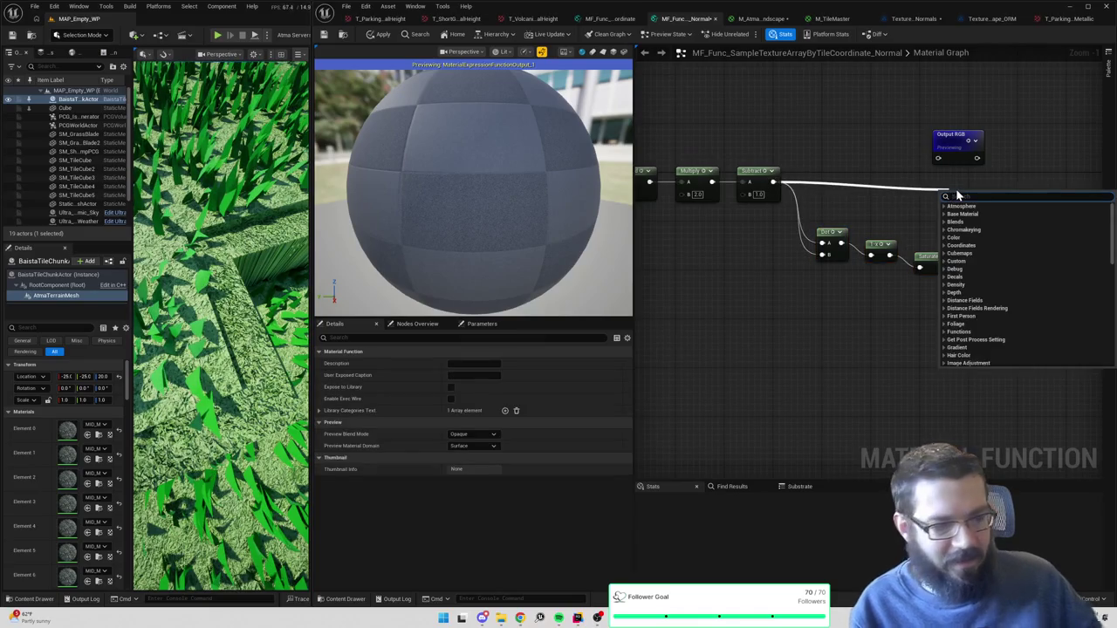
{"action": "type", "text": "append"}
{"action": "key", "text": "Return"}
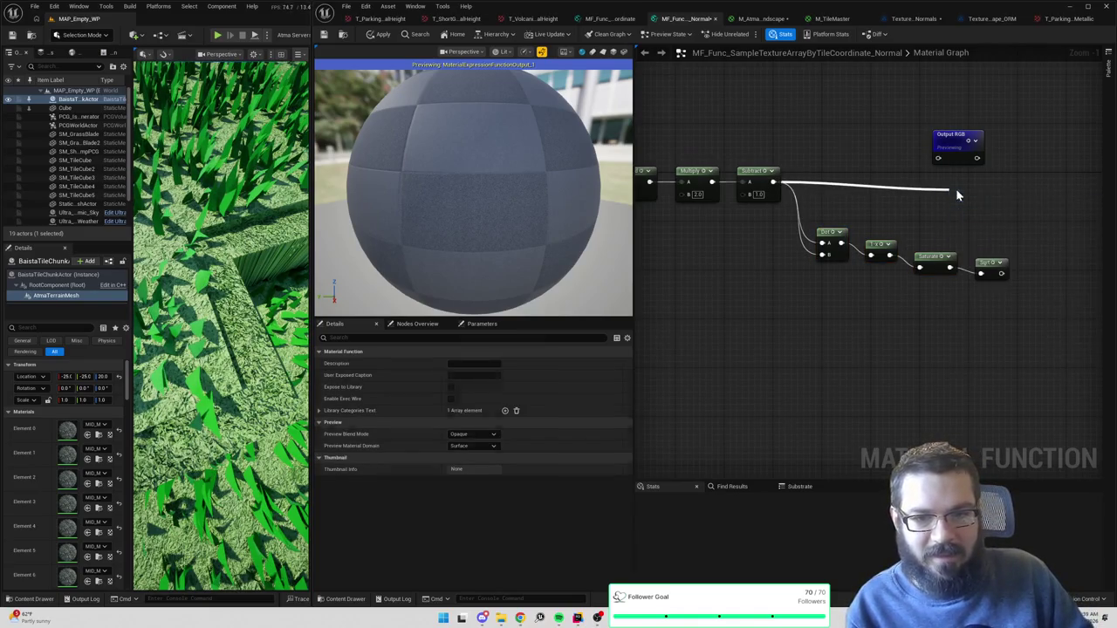
{"action": "mouse_move", "coordinate": [1002, 276]}
{"action": "left_mouse_down"}
{"action": "mouse_move", "coordinate": [958, 223]}
{"action": "mouse_move", "coordinate": [1016, 199]}
{"action": "left_mouse_up"}
{"action": "type", "text": "normalize"}
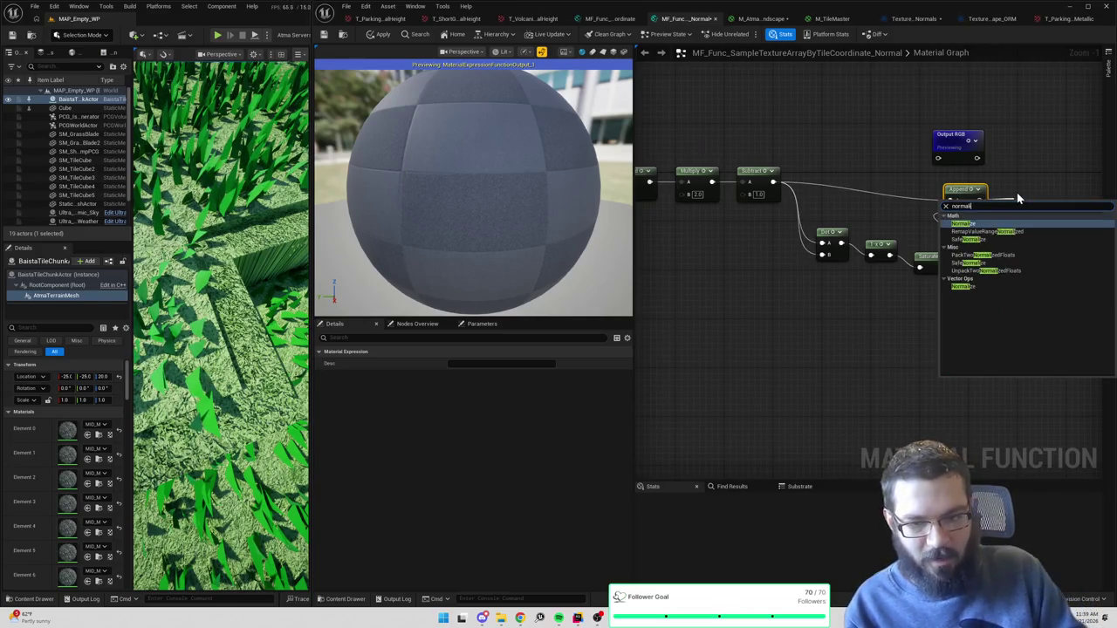
{"action": "key", "text": "Return"}
{"action": "left_click_drag", "start_coordinate": [1057, 212], "coordinate": [938, 158]}
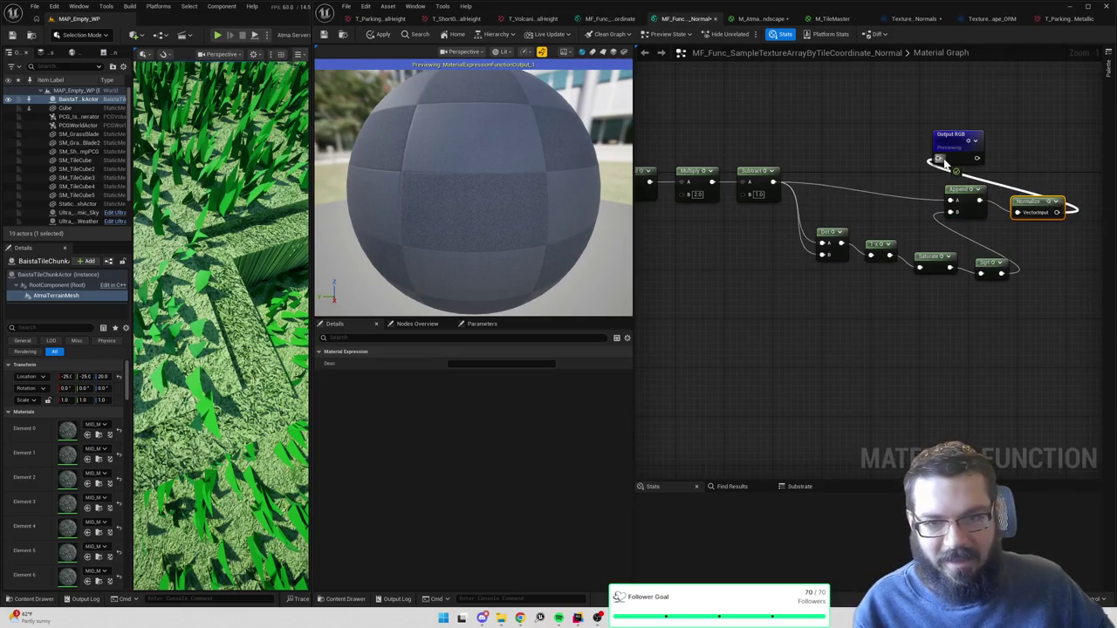
{"action": "left_click", "coordinate": [377, 36]}
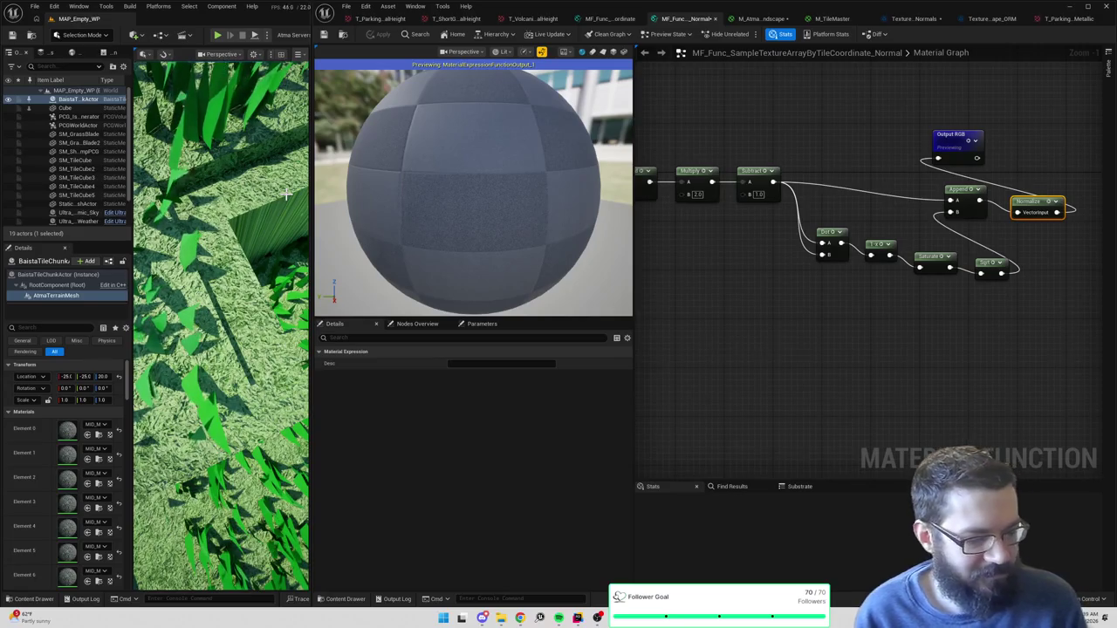
{"action": "mouse_move", "coordinate": [733, 243]}
{"action": "left_mouse_down"}
{"action": "mouse_move", "coordinate": [820, 242]}
{"action": "mouse_move", "coordinate": [750, 238]}
{"action": "left_mouse_up"}
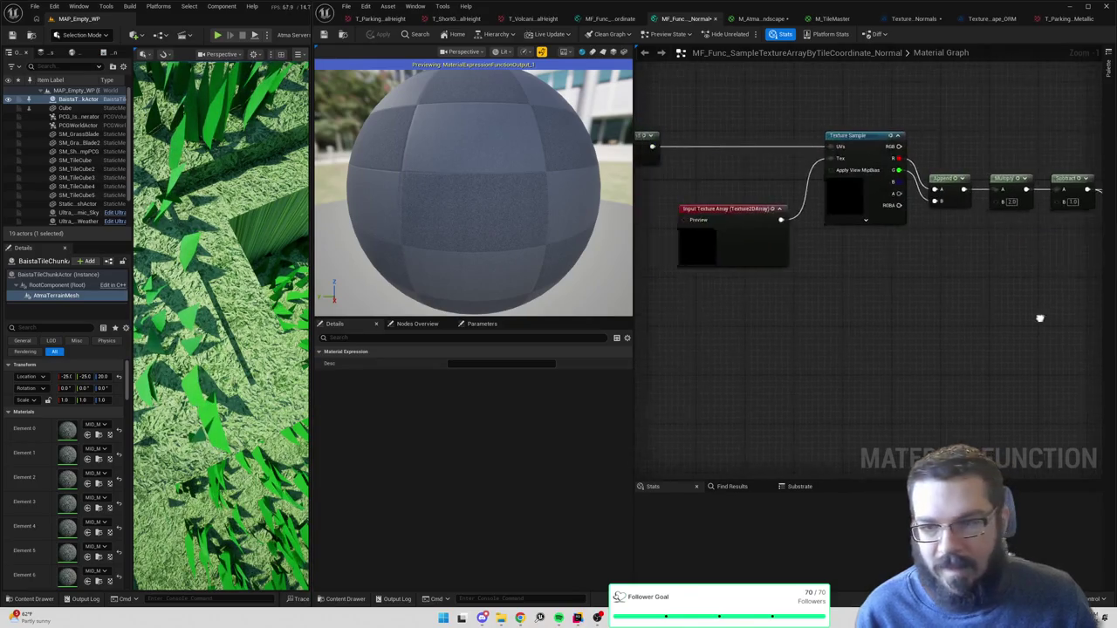
- Set the normal function's Texture Sample sampler type to Linear Color and apply
{"action": "left_click", "coordinate": [845, 189]}
{"action": "left_click", "coordinate": [470, 494]}
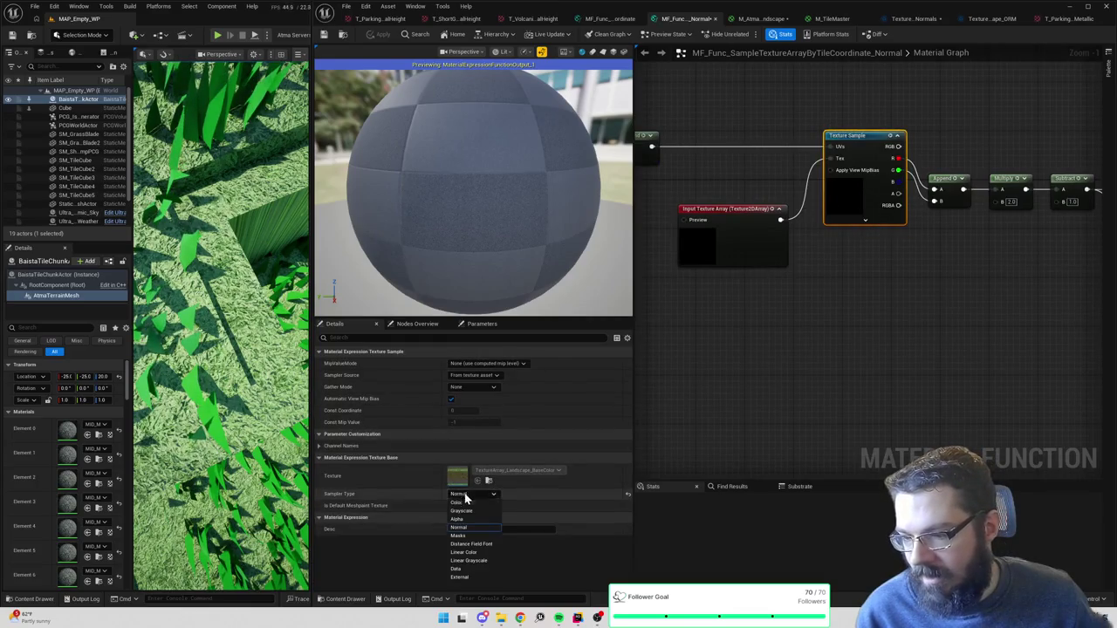
{"action": "left_click", "coordinate": [465, 554]}
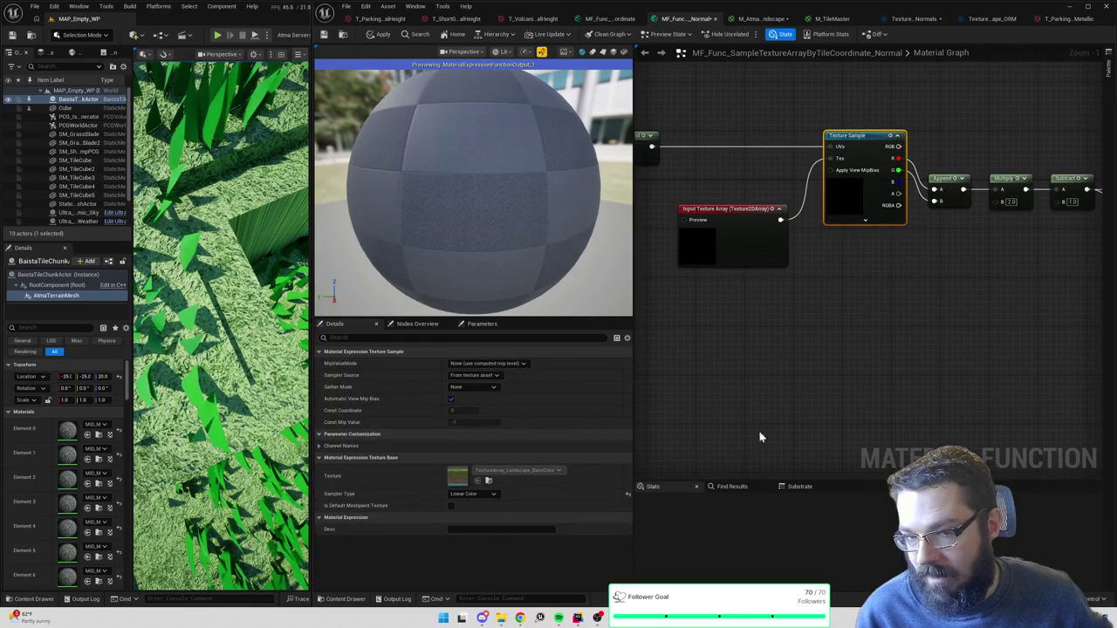
{"action": "left_click", "coordinate": [377, 37]}
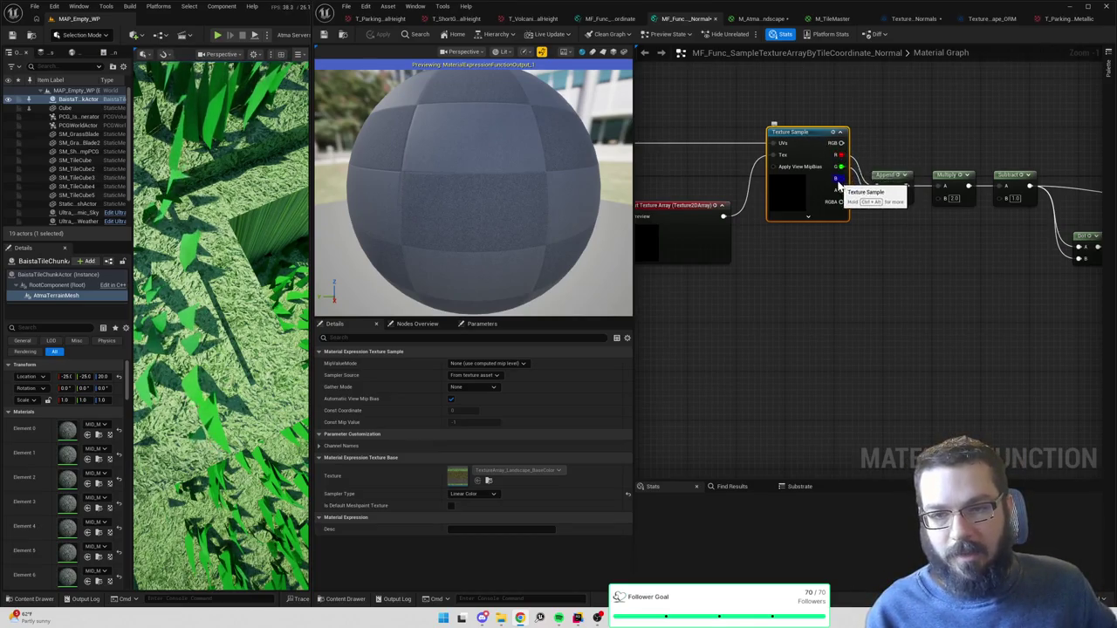
{"action": "left_click_drag", "start_coordinate": [886, 149], "coordinate": [979, 150]}
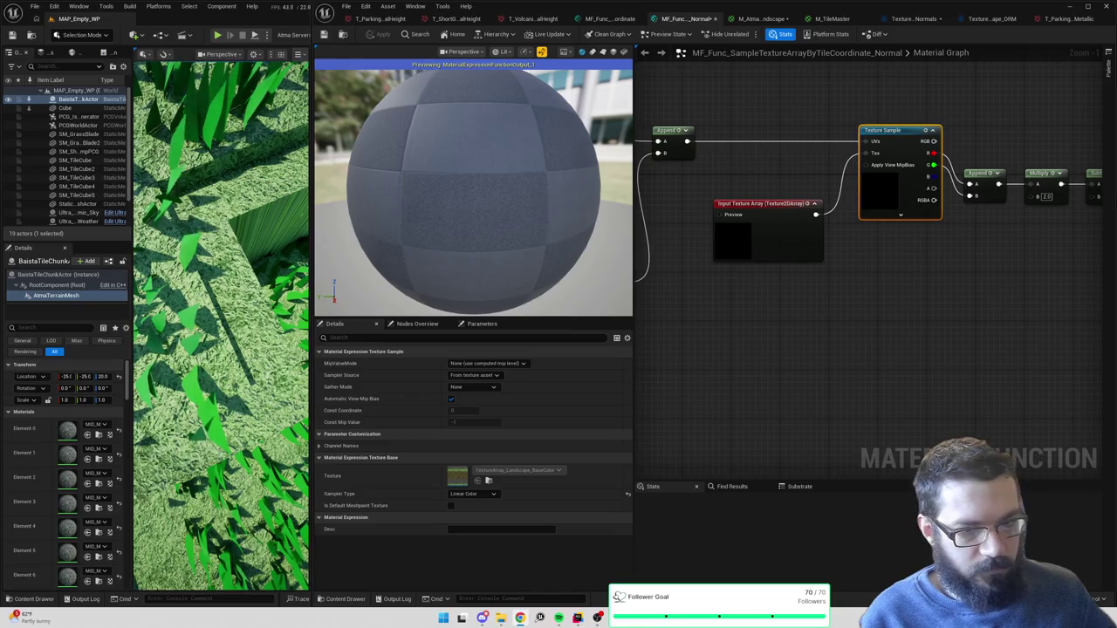
{"action": "left_click_drag", "start_coordinate": [1064, 329], "coordinate": [980, 322]}
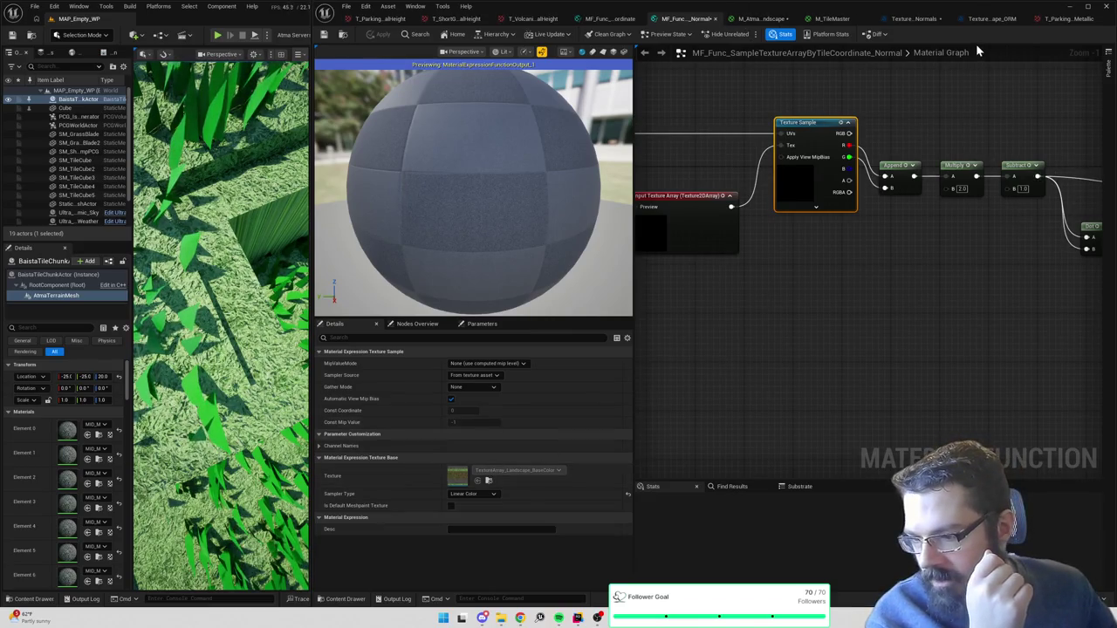
{"action": "left_click_drag", "start_coordinate": [848, 213], "coordinate": [908, 212]}
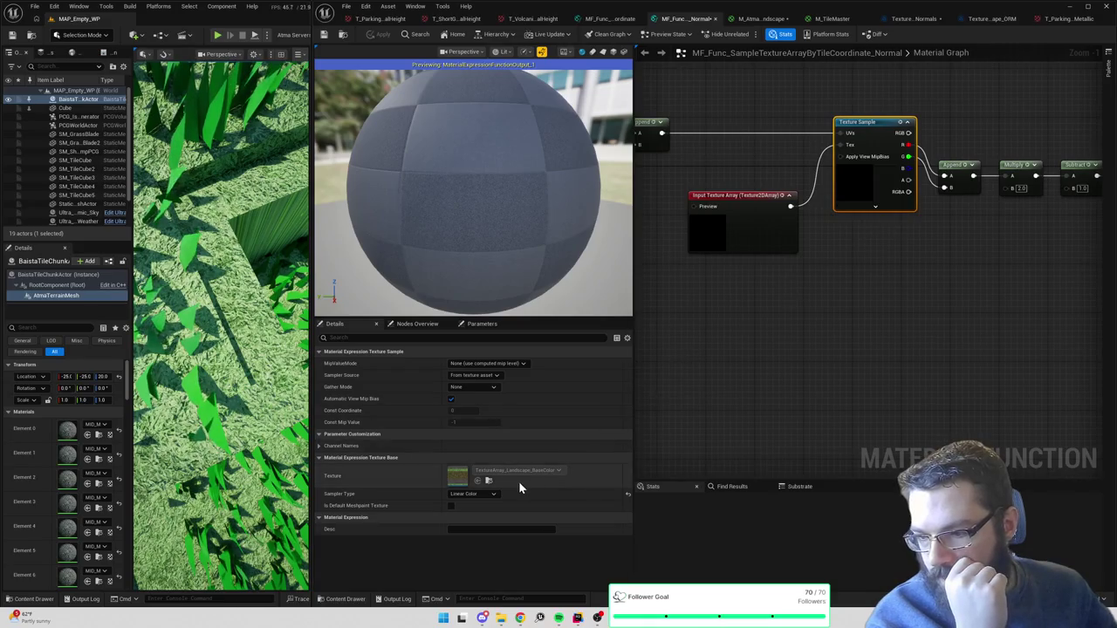
{"action": "left_click", "coordinate": [748, 242]}
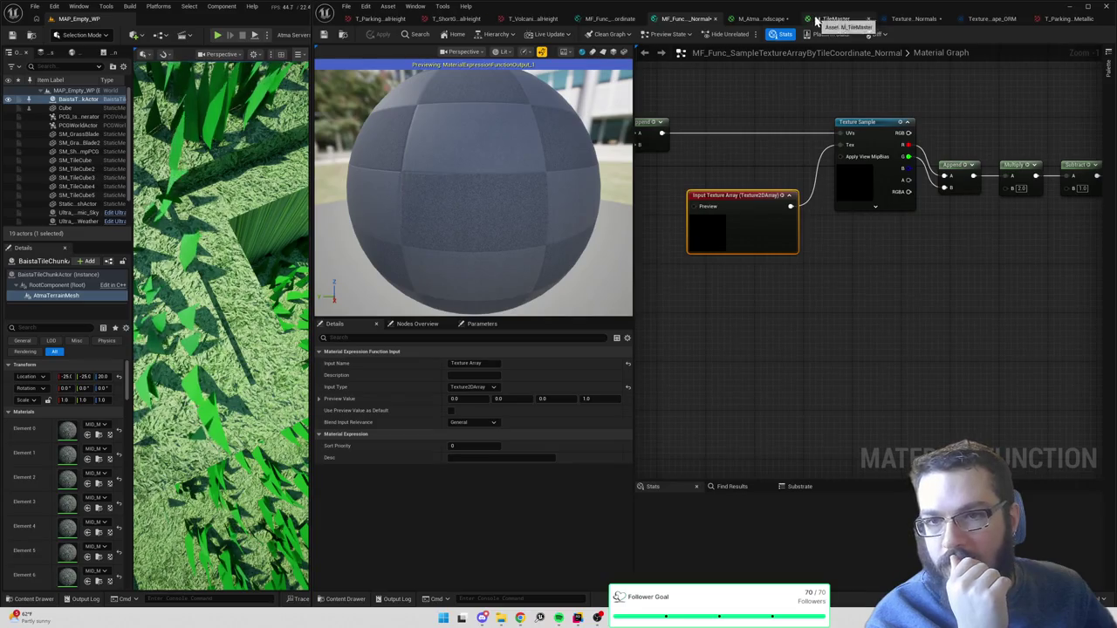
- Inspect the Sample X Neighbor texture nodes in M_AtmaLandscape and open the normals texture array
{"action": "left_click", "coordinate": [761, 18]}
{"action": "scroll", "coordinate": [768, 199], "scroll_direction": "up", "scroll_amount": 2}
{"action": "left_click", "coordinate": [768, 199]}
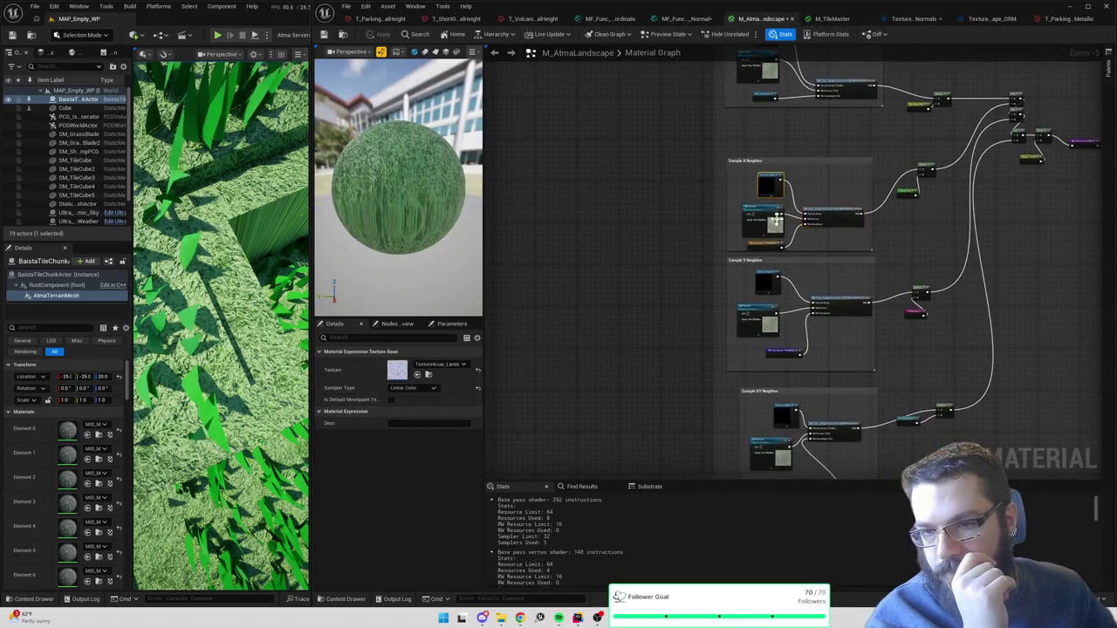
{"action": "scroll", "coordinate": [786, 251], "scroll_direction": "up", "scroll_amount": 2}
{"action": "scroll", "coordinate": [786, 250], "scroll_direction": "down", "scroll_amount": 3}
{"action": "left_click", "coordinate": [773, 106]}
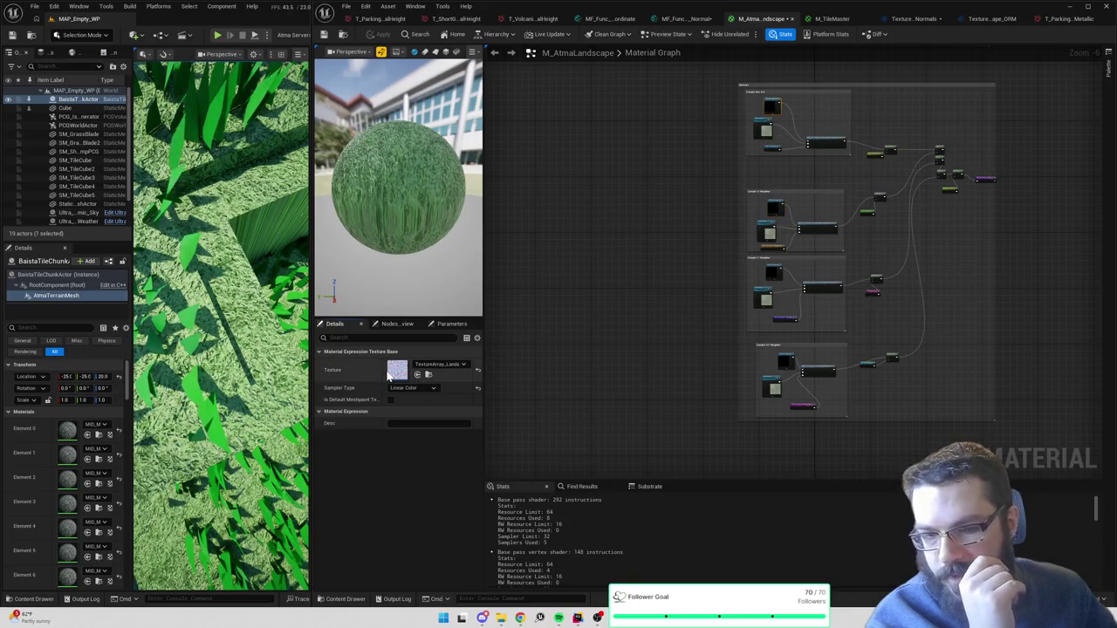
{"action": "double_click", "coordinate": [391, 374]}
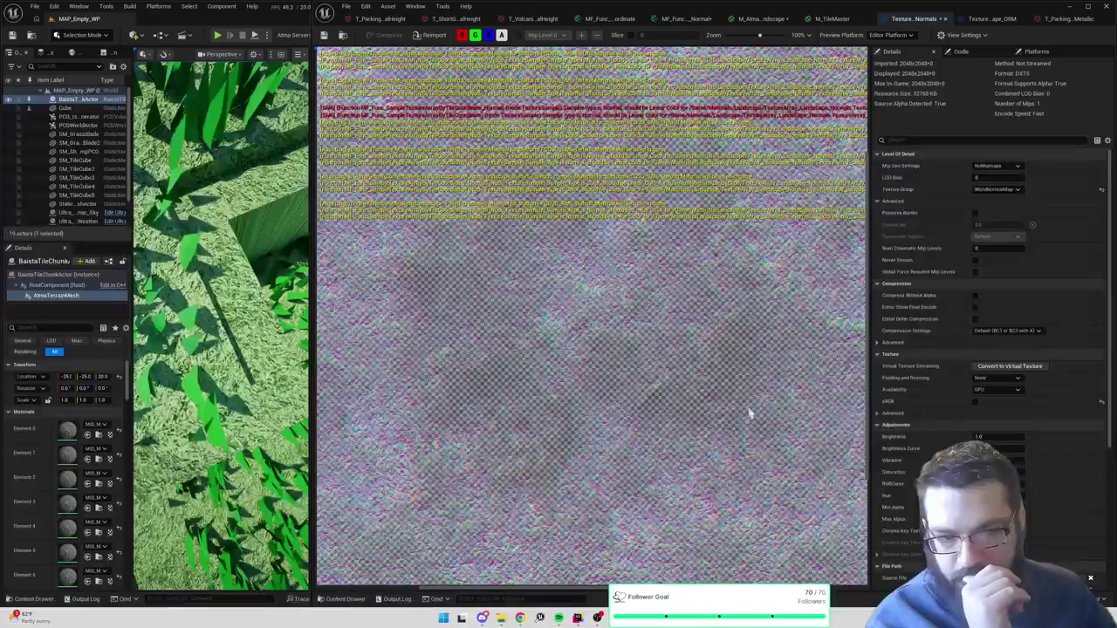
{"action": "scroll", "coordinate": [939, 414], "scroll_direction": "down", "scroll_amount": 3}
{"action": "scroll", "coordinate": [939, 412], "scroll_direction": "up", "scroll_amount": 3}
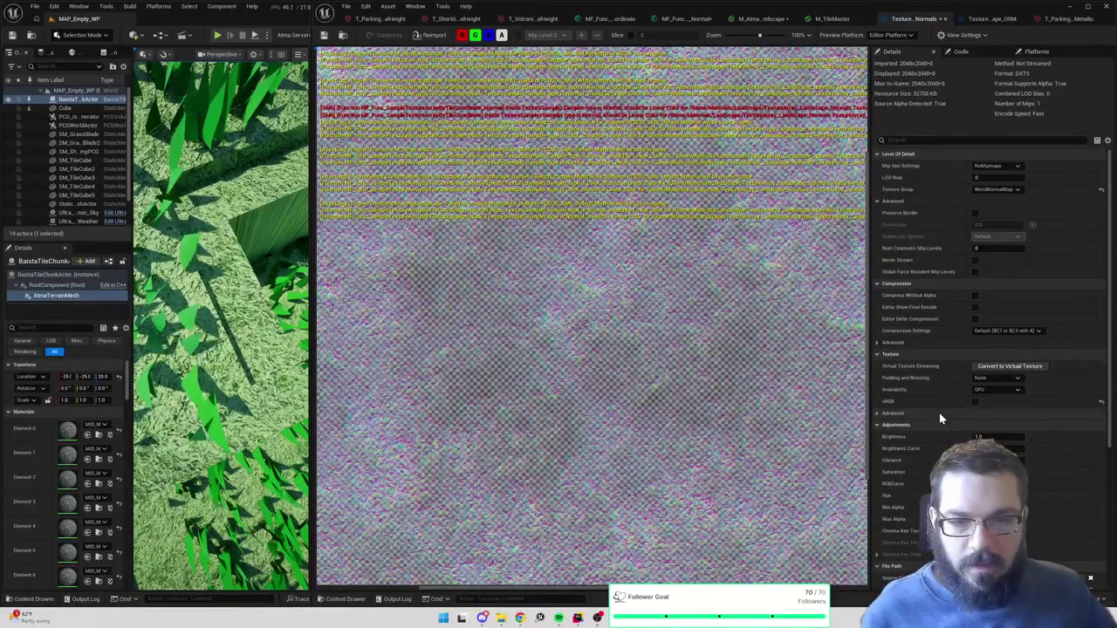
- Save M_AtmaLandscape, close the old normals editor, and select TextureArray_Landscape_Normals in the Content Drawer
{"action": "key", "text": "ctrl+shift+s"}
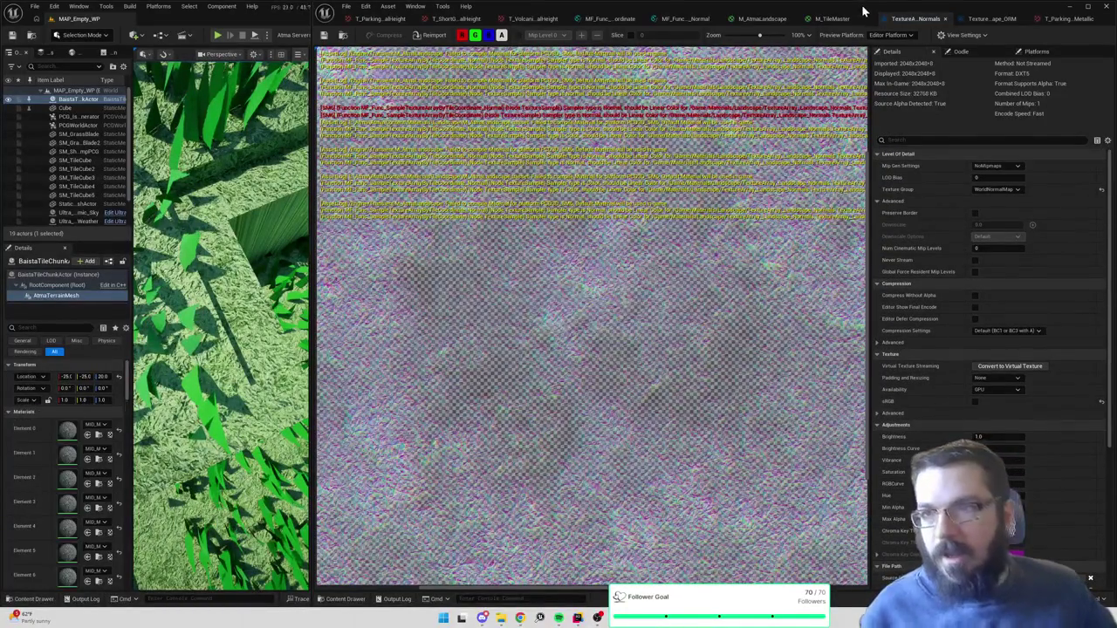
{"action": "left_click", "coordinate": [944, 19]}
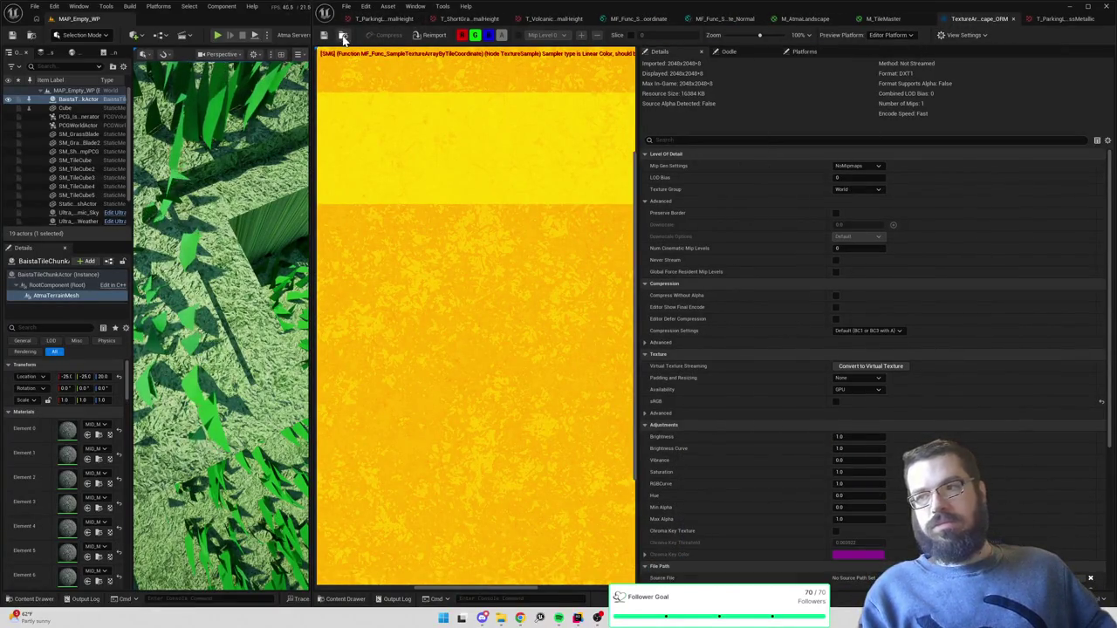
{"action": "key", "text": "ctrl+space"}
{"action": "left_click", "coordinate": [534, 533]}
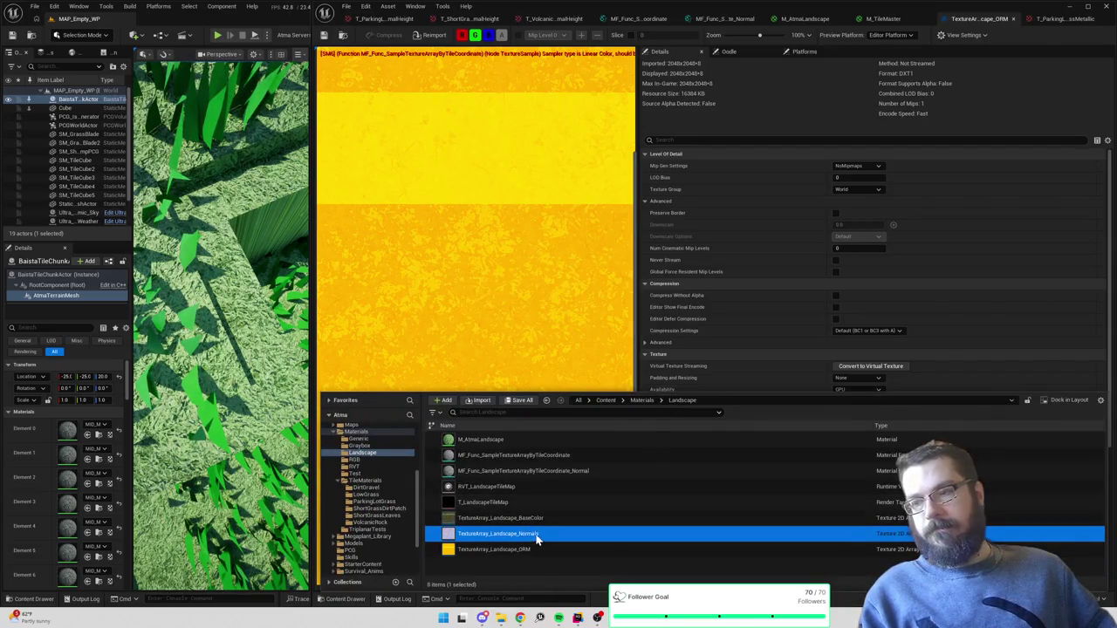
- Open TextureArray_Landscape_Normals and review its eight T_ParkingLotGrass source textures
{"action": "double_click", "coordinate": [534, 533]}
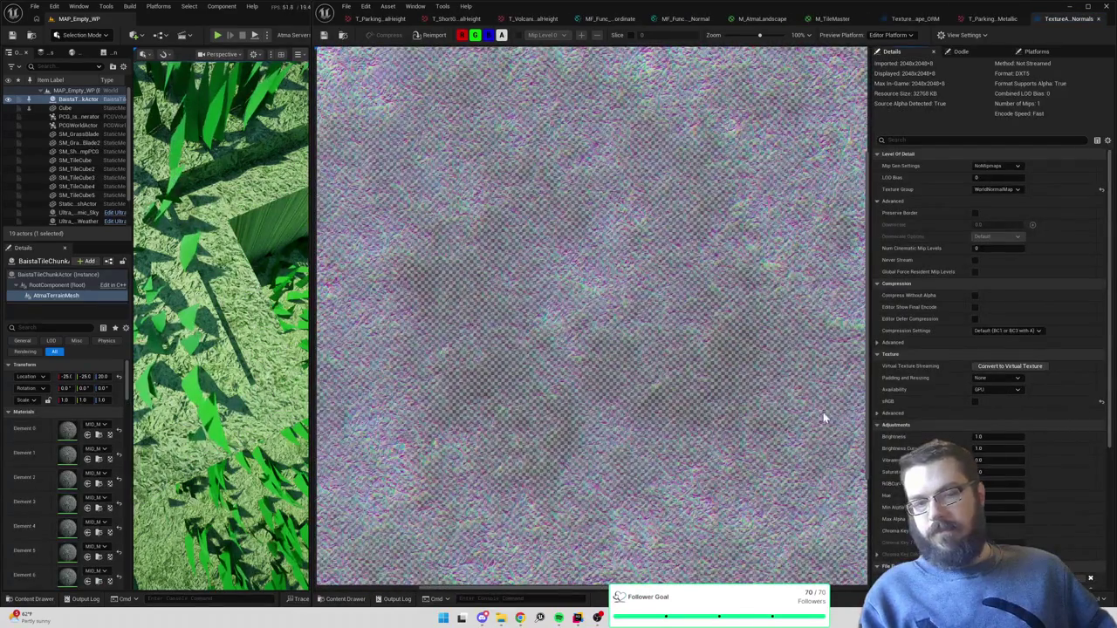
{"action": "scroll", "coordinate": [925, 375], "scroll_direction": "down", "scroll_amount": 3}
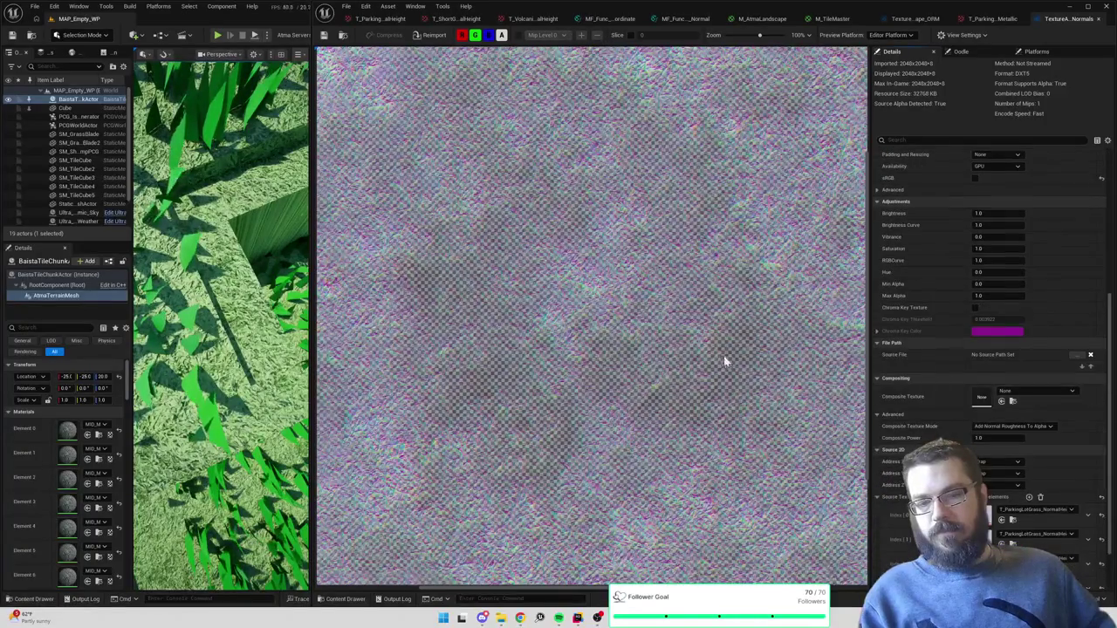
{"action": "scroll", "coordinate": [725, 361], "scroll_direction": "down", "scroll_amount": 5}
{"action": "scroll", "coordinate": [932, 396], "scroll_direction": "down", "scroll_amount": 3}
{"action": "scroll", "coordinate": [931, 388], "scroll_direction": "down", "scroll_amount": 2}
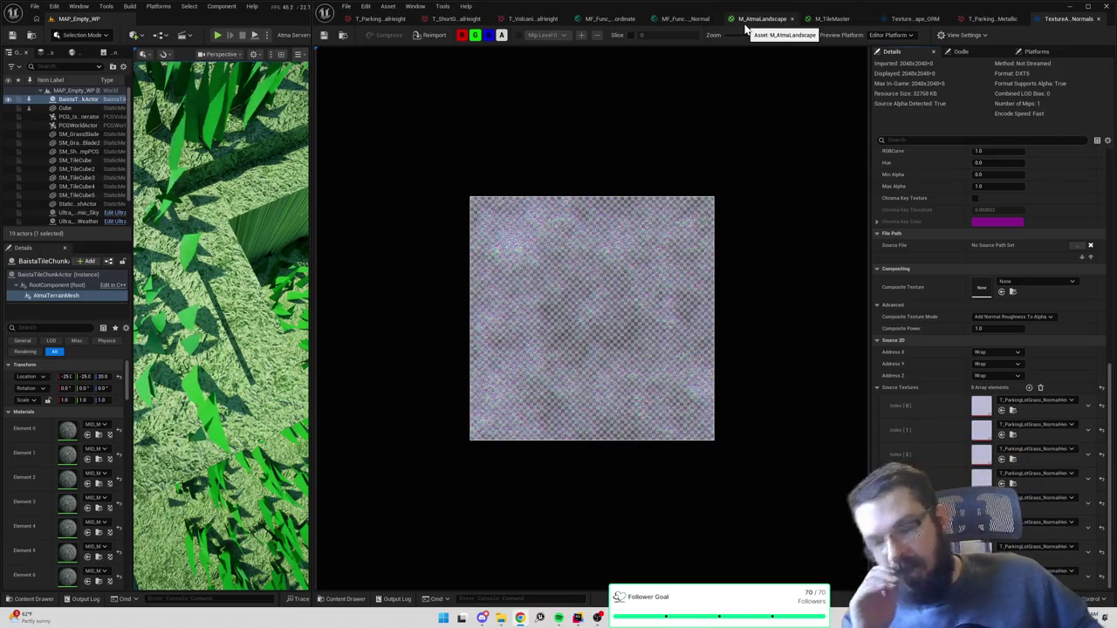
{"action": "scroll", "coordinate": [273, 264], "scroll_direction": "down", "scroll_amount": 5}
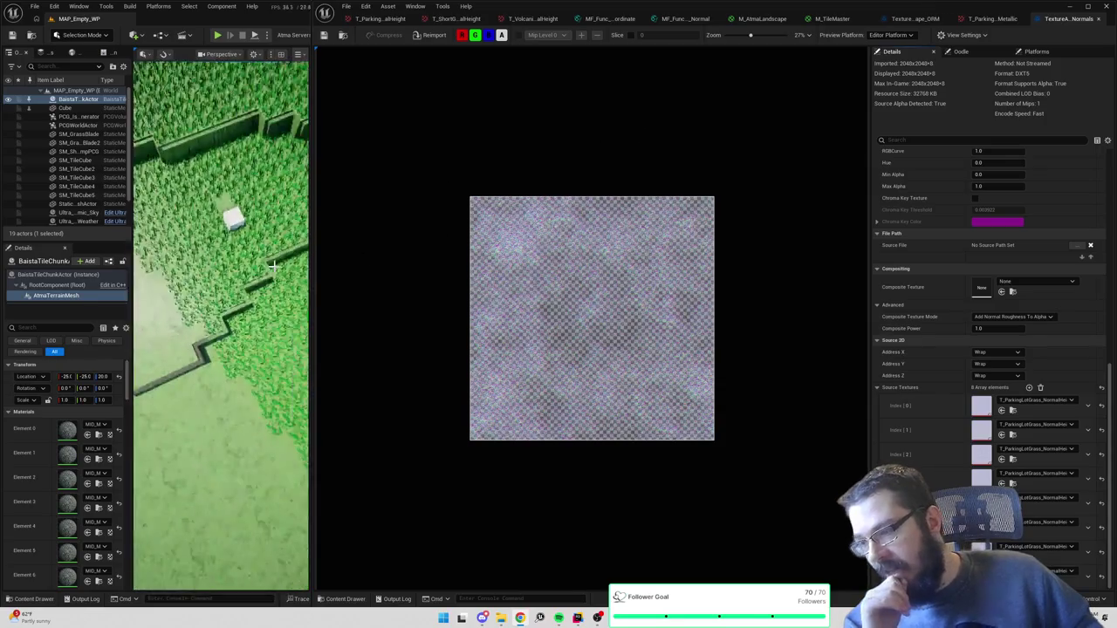
- Orbit the level viewport close to the grass terrain to inspect it
{"action": "left_click_drag", "start_coordinate": [273, 265], "coordinate": [273, 179]}
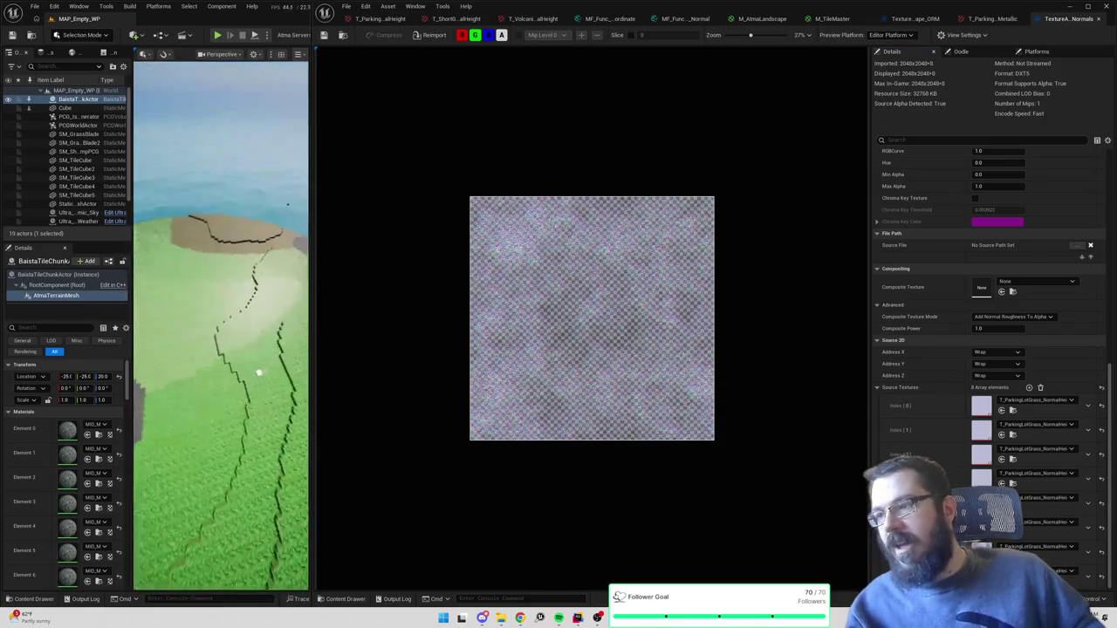
{"action": "mouse_move", "coordinate": [259, 372]}
{"action": "left_mouse_down"}
{"action": "mouse_move", "coordinate": [283, 445]}
{"action": "mouse_move", "coordinate": [276, 393]}
{"action": "mouse_move", "coordinate": [290, 353]}
{"action": "left_mouse_up"}
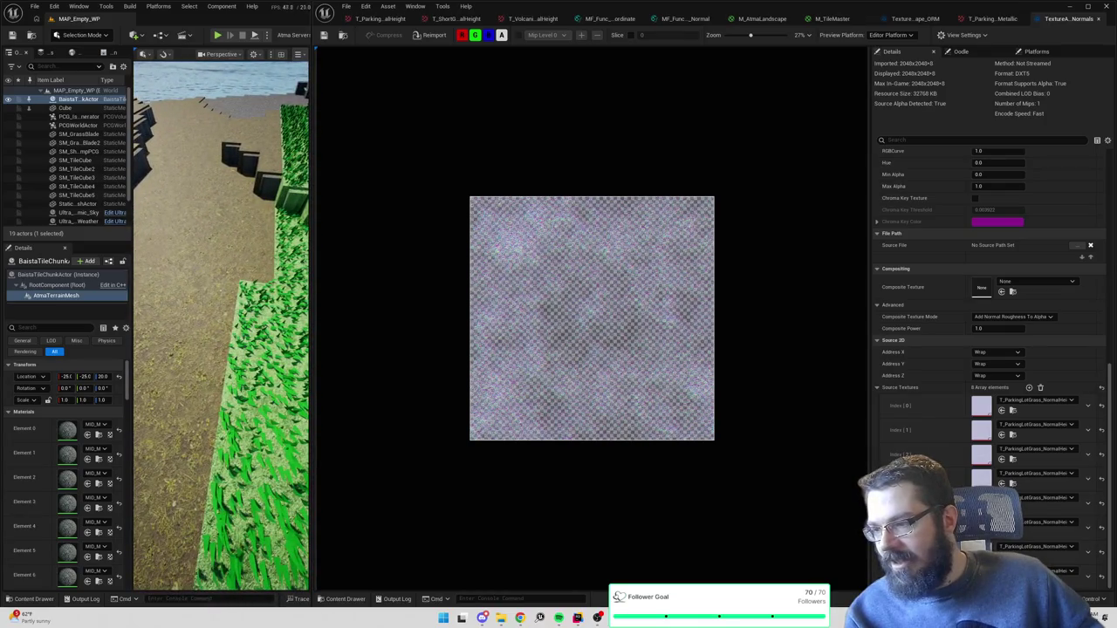
{"action": "left_click_drag", "start_coordinate": [312, 274], "coordinate": [311, 266]}
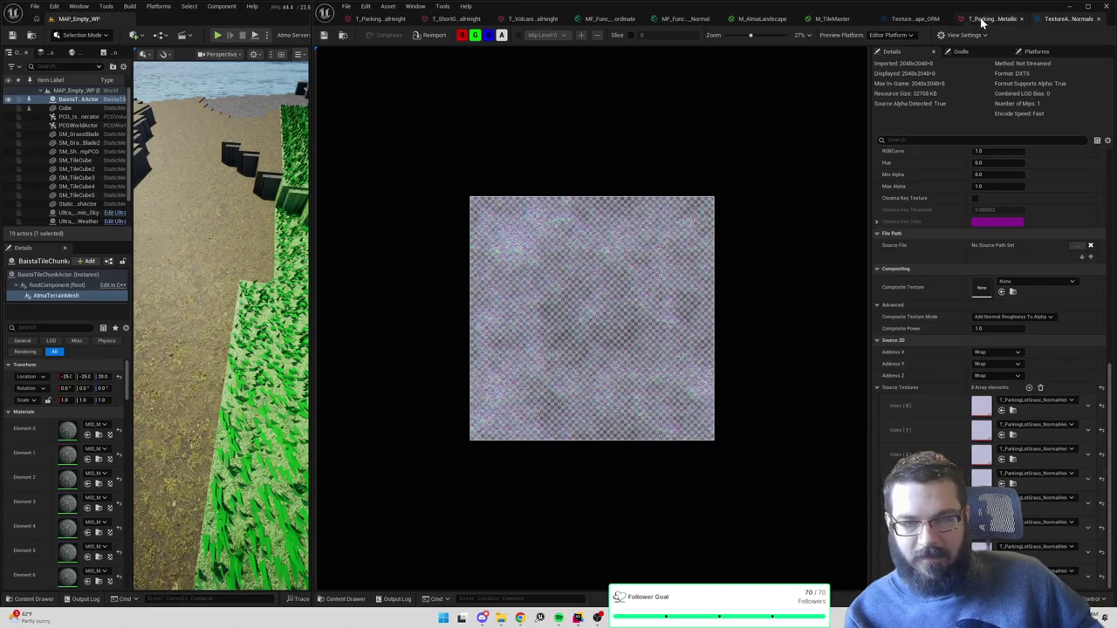
- Open ML_Tile_ParkingLotGrass and T_ParkingLotGrass_BaseColor, then view the OcclusionRoughnessMetallic texture
{"action": "left_click", "coordinate": [1012, 410]}
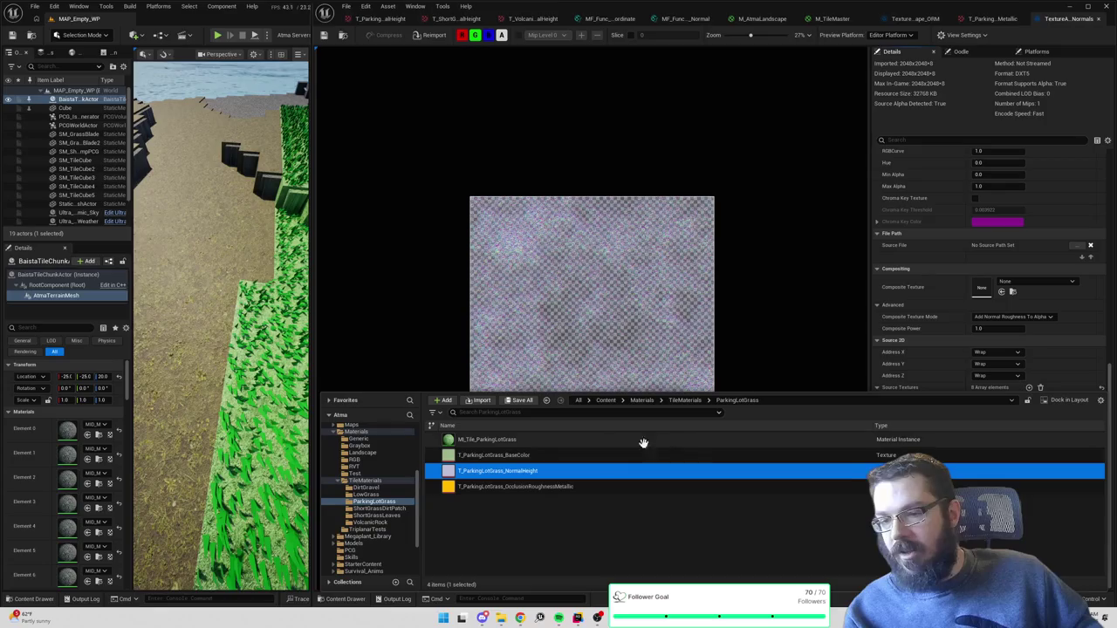
{"action": "left_click", "coordinate": [548, 441]}
{"action": "double_click", "coordinate": [548, 440]}
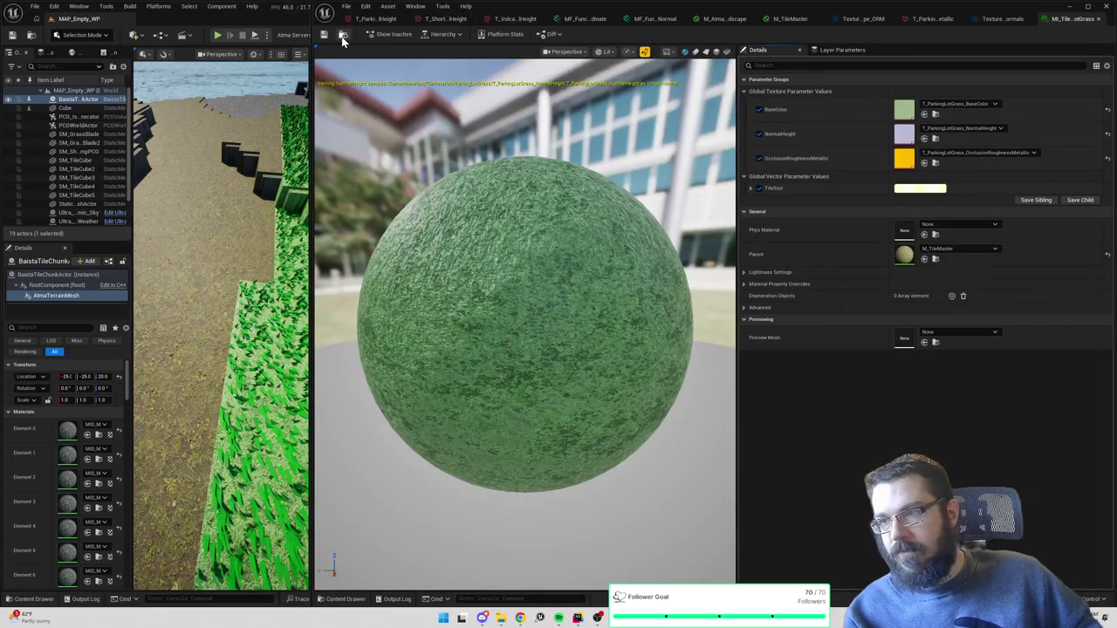
{"action": "left_click", "coordinate": [343, 36]}
{"action": "double_click", "coordinate": [509, 454]}
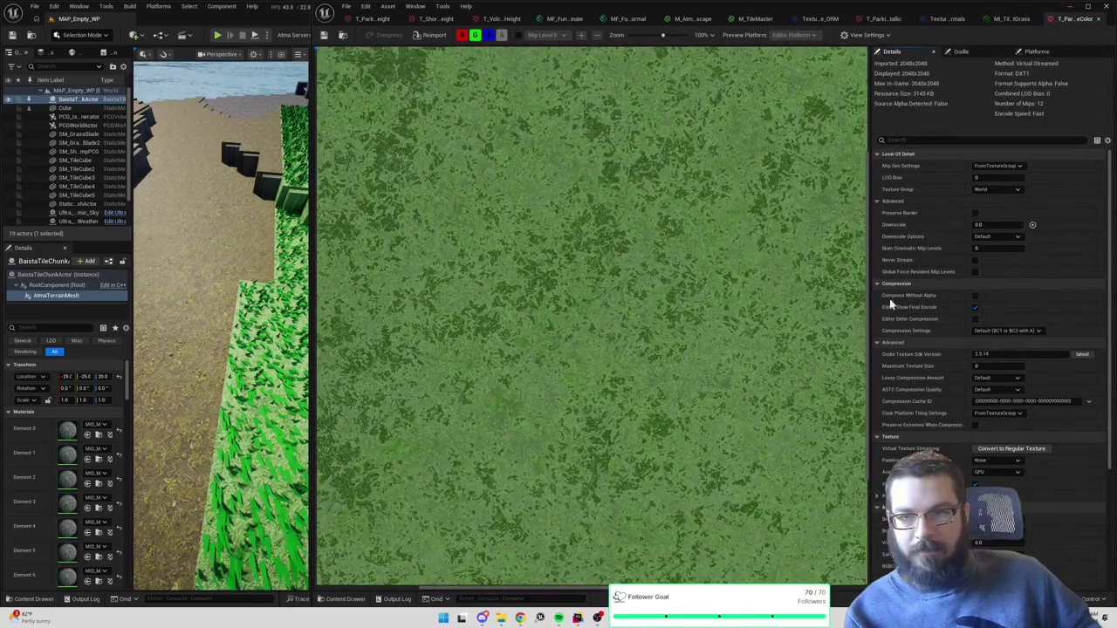
{"action": "scroll", "coordinate": [951, 183], "scroll_direction": "down", "scroll_amount": 3}
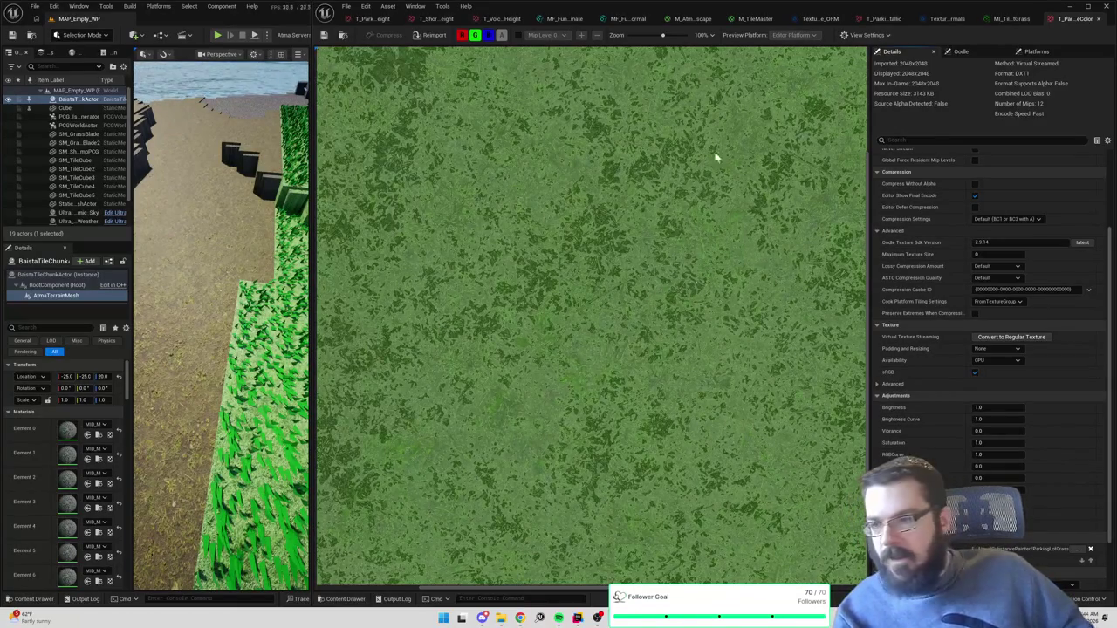
{"action": "left_click", "coordinate": [947, 20]}
{"action": "left_click", "coordinate": [883, 22]}
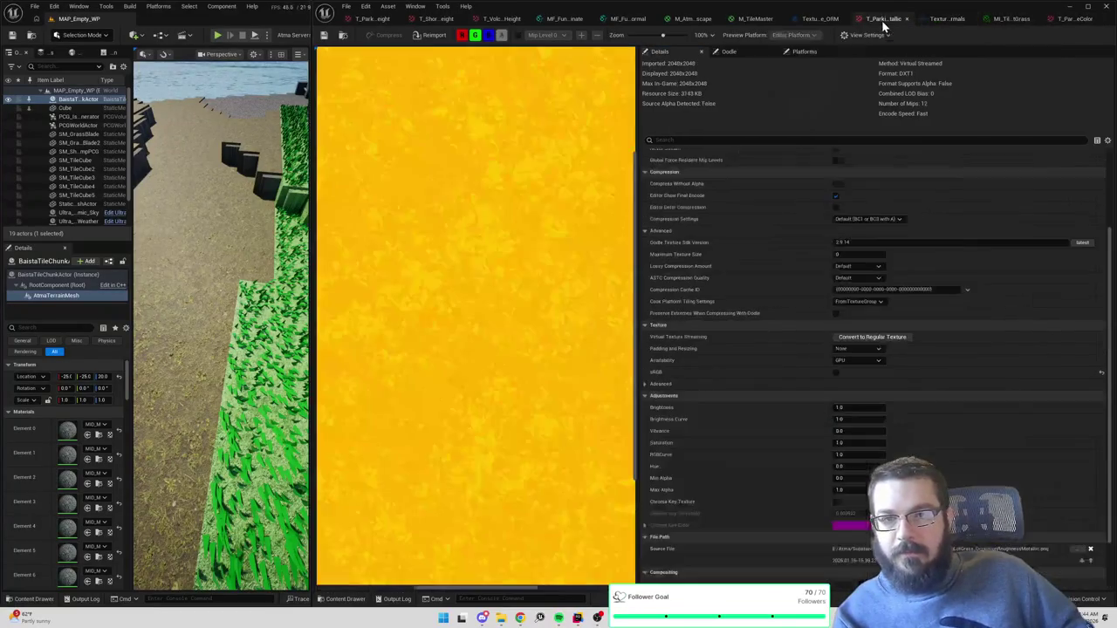
- Search 'normal' in M_TileMaster, add MatLayerBlend_BakedNormal, then delete it
{"action": "left_click", "coordinate": [756, 19]}
{"action": "right_click", "coordinate": [798, 184]}
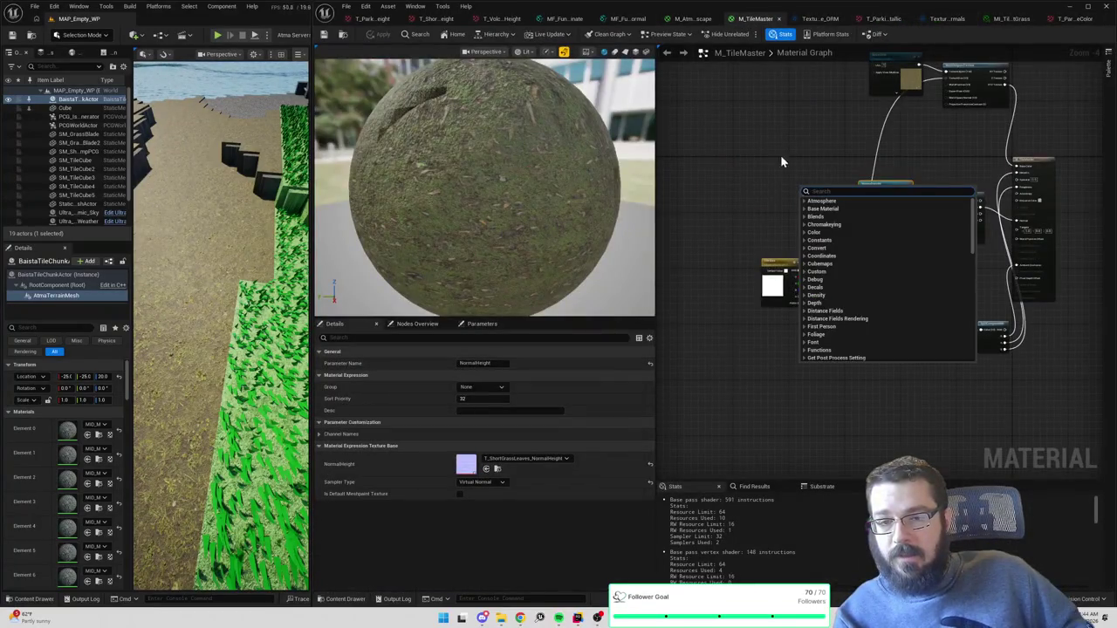
{"action": "left_click", "coordinate": [709, 159]}
{"action": "right_click", "coordinate": [710, 159]}
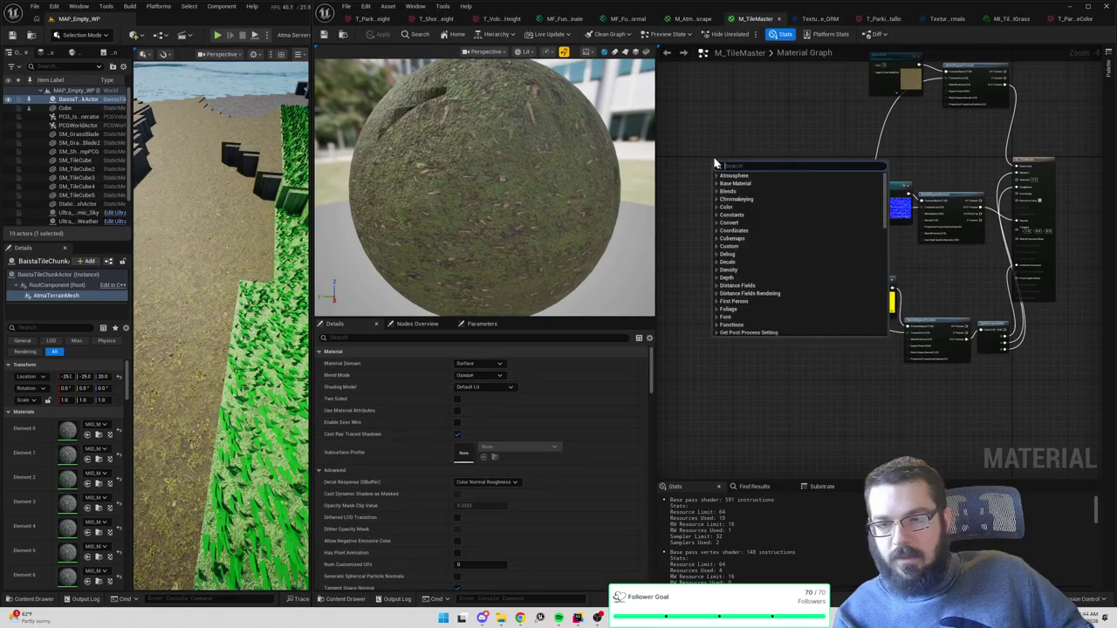
{"action": "type", "text": "normal"}
{"action": "scroll", "coordinate": [806, 249], "scroll_direction": "down", "scroll_amount": 3}
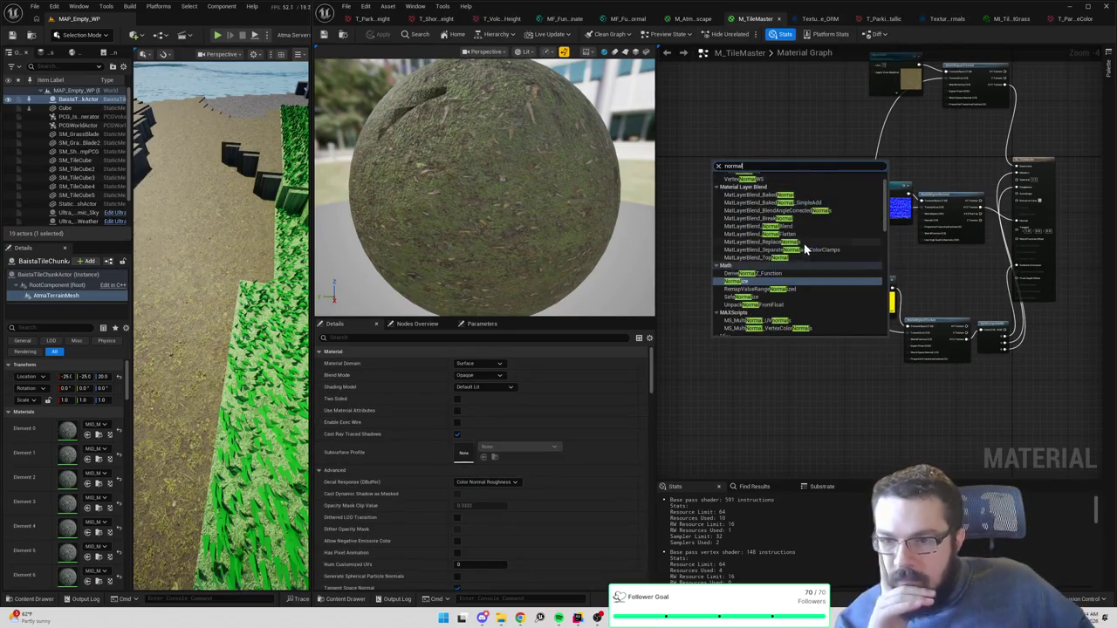
{"action": "scroll", "coordinate": [805, 250], "scroll_direction": "up", "scroll_amount": 1}
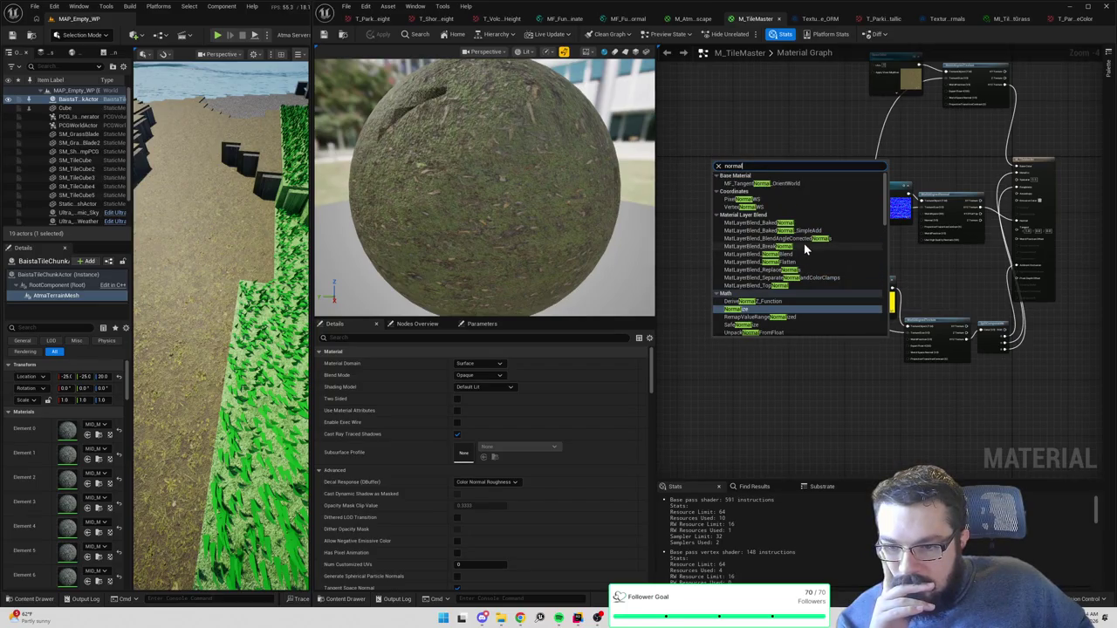
{"action": "scroll", "coordinate": [796, 251], "scroll_direction": "down", "scroll_amount": 3}
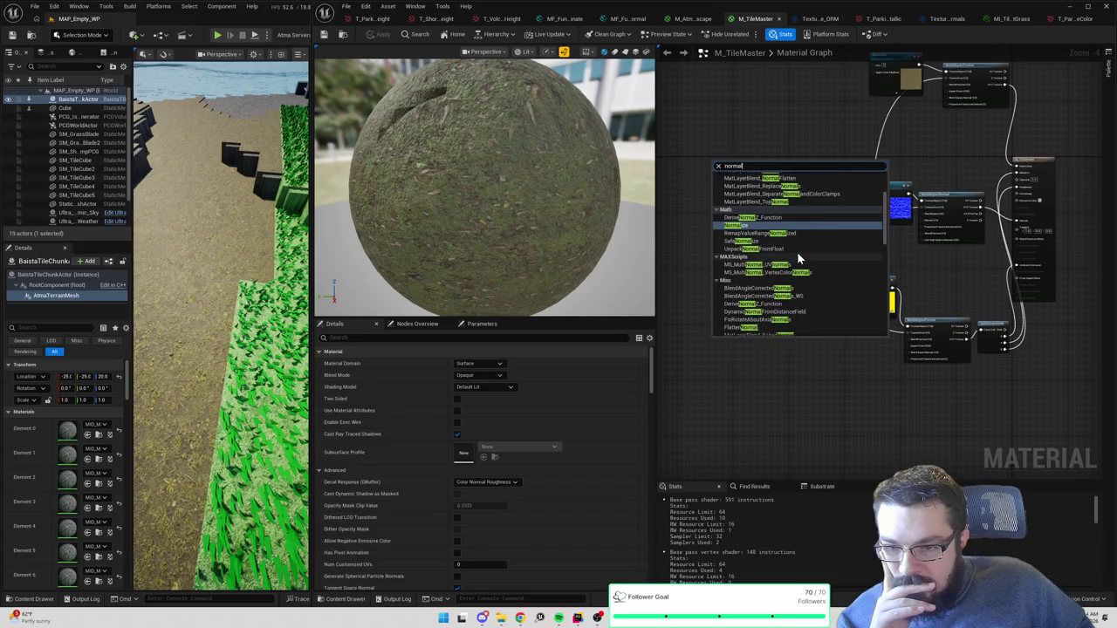
{"action": "scroll", "coordinate": [797, 251], "scroll_direction": "up", "scroll_amount": 3}
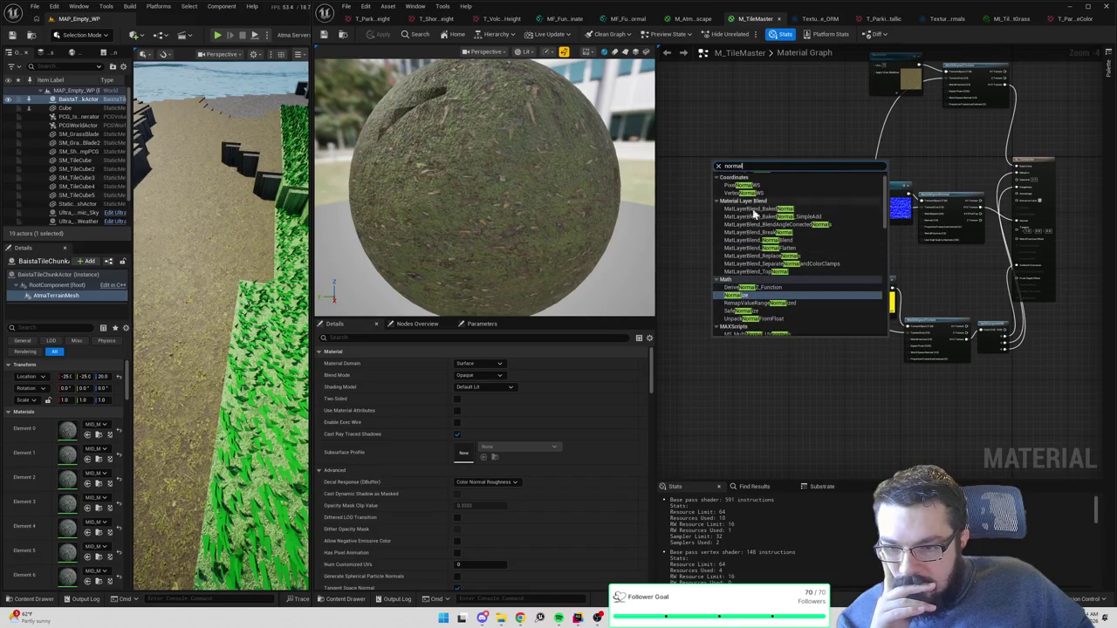
{"action": "left_click", "coordinate": [734, 208]}
{"action": "scroll", "coordinate": [732, 206], "scroll_direction": "up", "scroll_amount": 4}
{"action": "scroll", "coordinate": [732, 214], "scroll_direction": "down", "scroll_amount": 2}
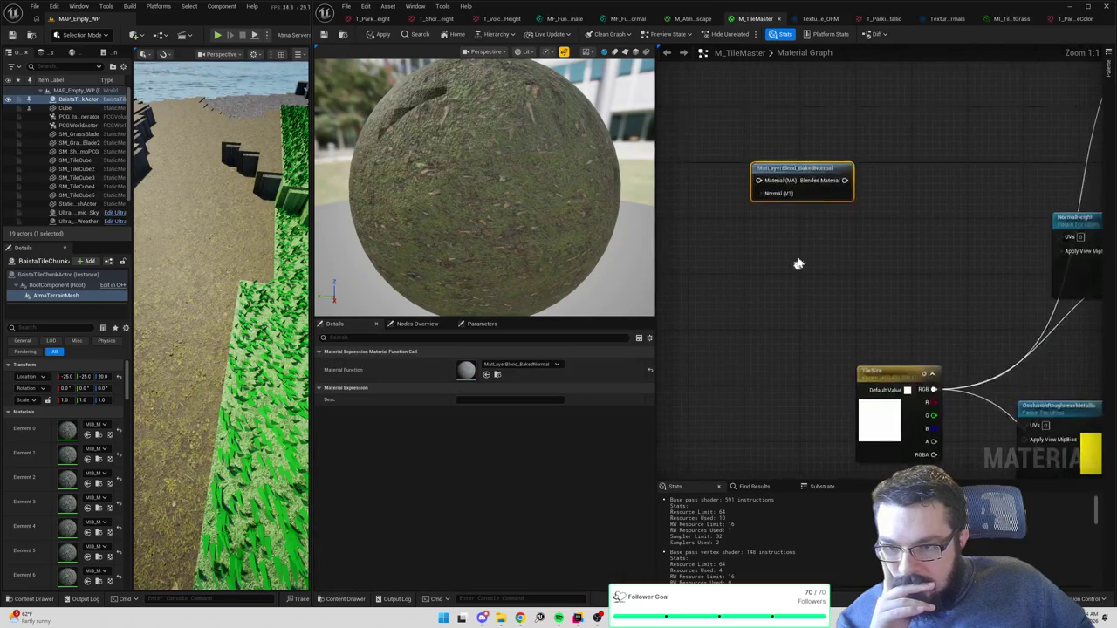
{"action": "key", "text": "Delete"}
- Search 'normal' again and add DeriveNormalZ from the Vector Ops results
{"action": "scroll", "coordinate": [755, 199], "scroll_direction": "up", "scroll_amount": 2}
{"action": "right_click", "coordinate": [759, 209]}
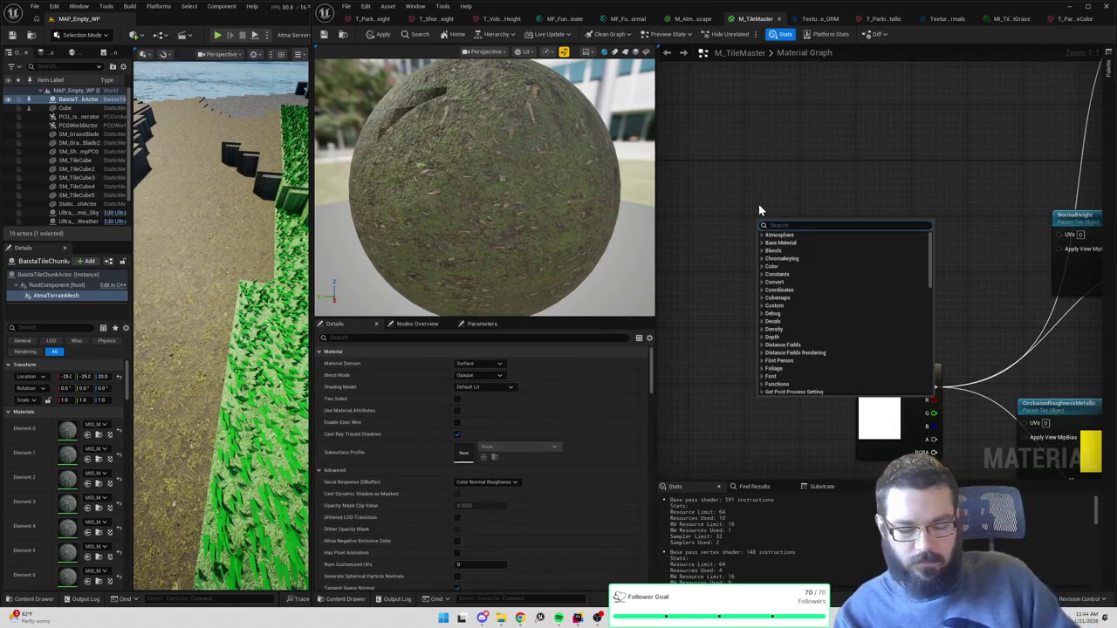
{"action": "type", "text": "normal"}
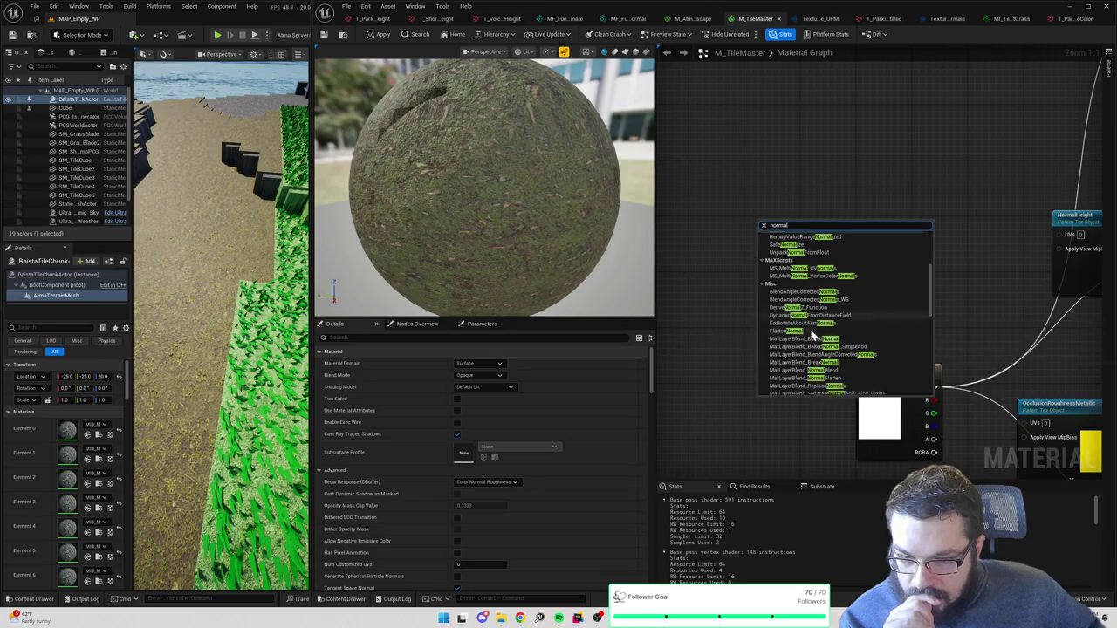
{"action": "scroll", "coordinate": [811, 341], "scroll_direction": "down", "scroll_amount": 3}
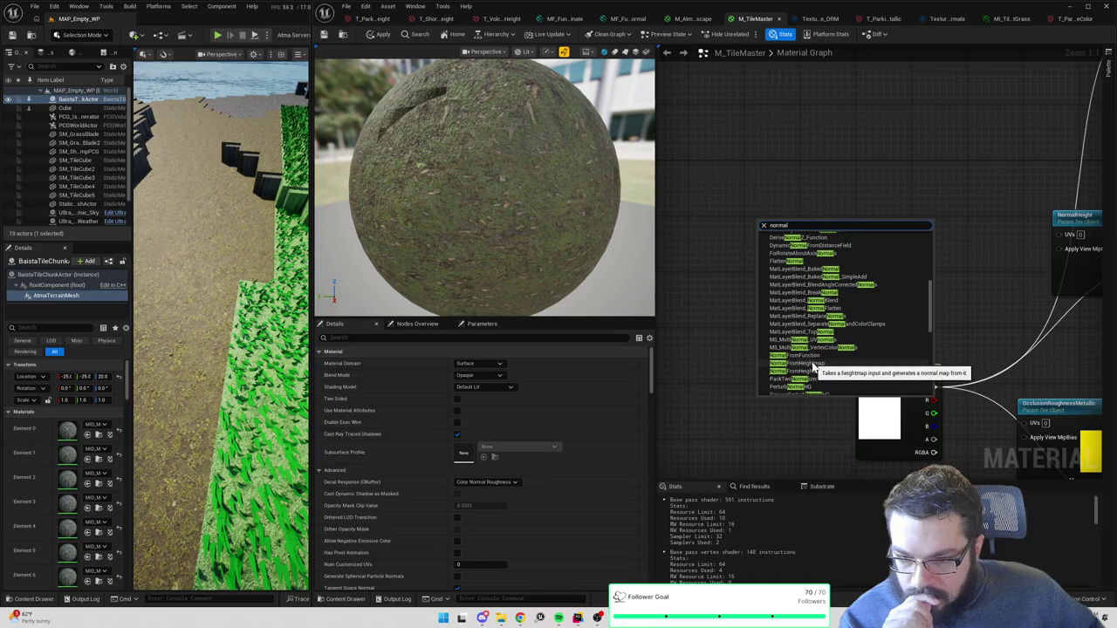
{"action": "scroll", "coordinate": [811, 366], "scroll_direction": "down", "scroll_amount": 3}
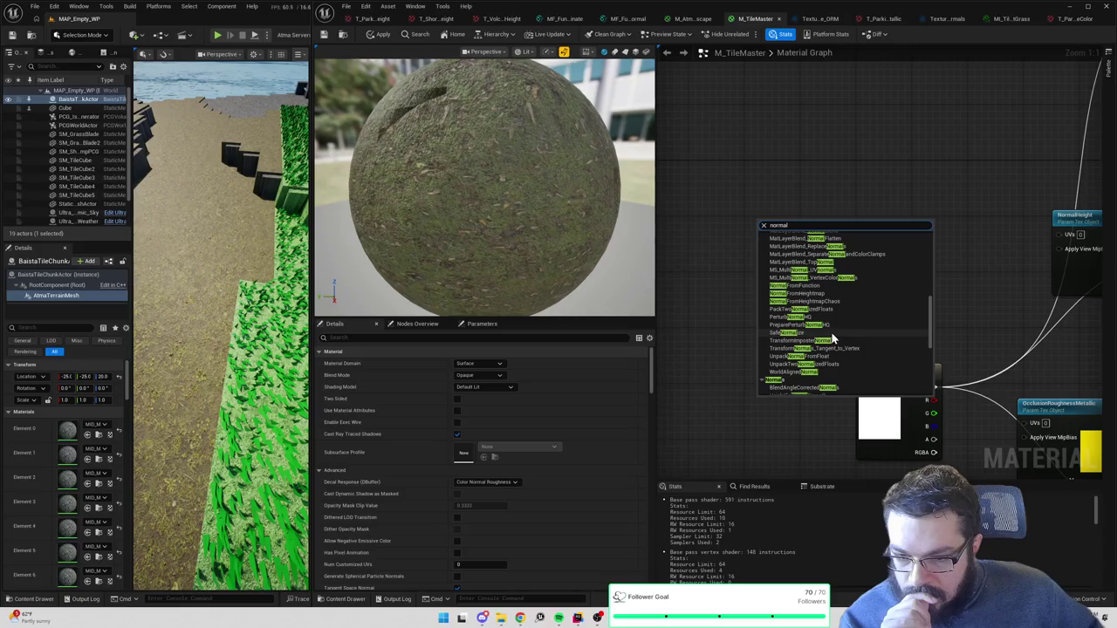
{"action": "scroll", "coordinate": [836, 330], "scroll_direction": "down", "scroll_amount": 2}
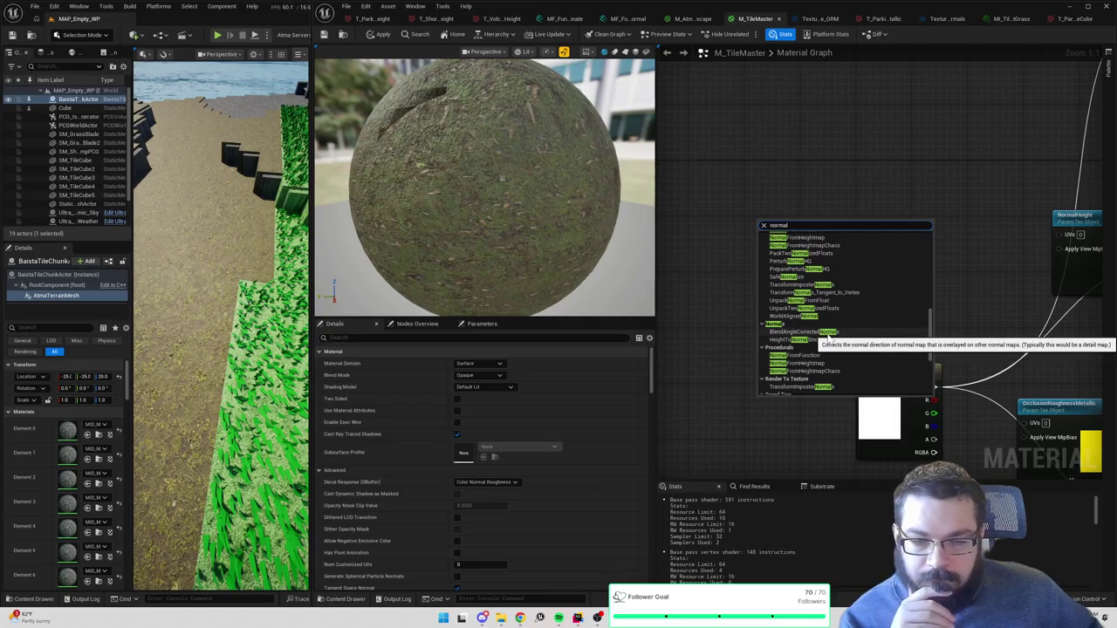
{"action": "scroll", "coordinate": [827, 339], "scroll_direction": "down", "scroll_amount": 2}
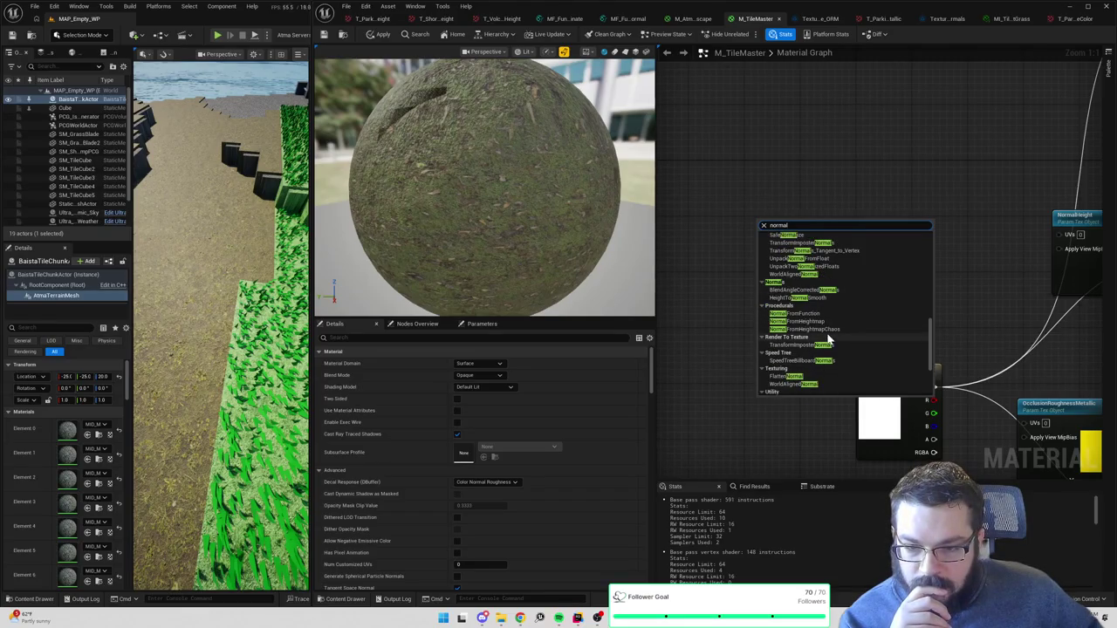
{"action": "scroll", "coordinate": [827, 337], "scroll_direction": "down", "scroll_amount": 2}
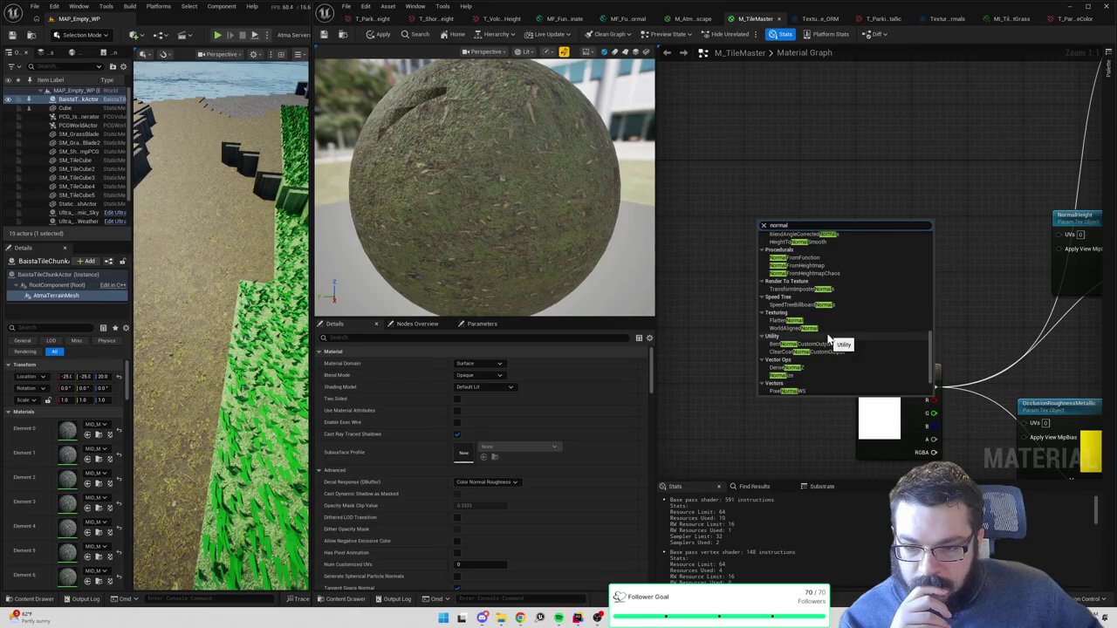
{"action": "scroll", "coordinate": [828, 338], "scroll_direction": "down", "scroll_amount": 2}
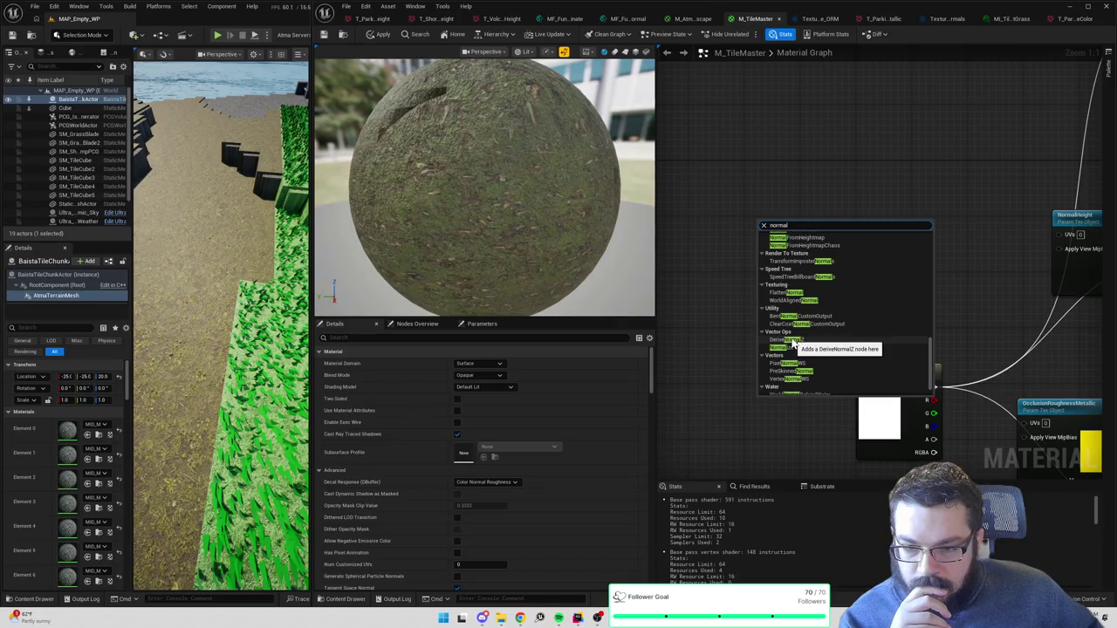
{"action": "left_click", "coordinate": [792, 343]}
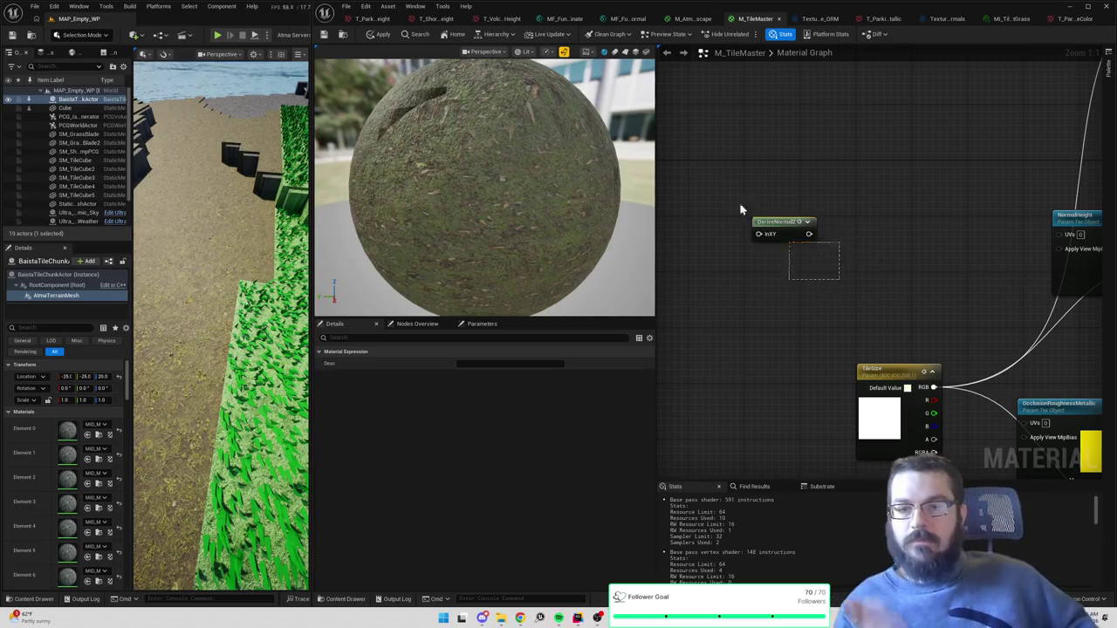
{"action": "left_click", "coordinate": [851, 243]}
- Paste the DeriveNormalZ node into the normal-sampling function and wire Subtract's output into its InXY input
{"action": "left_click", "coordinate": [692, 19]}
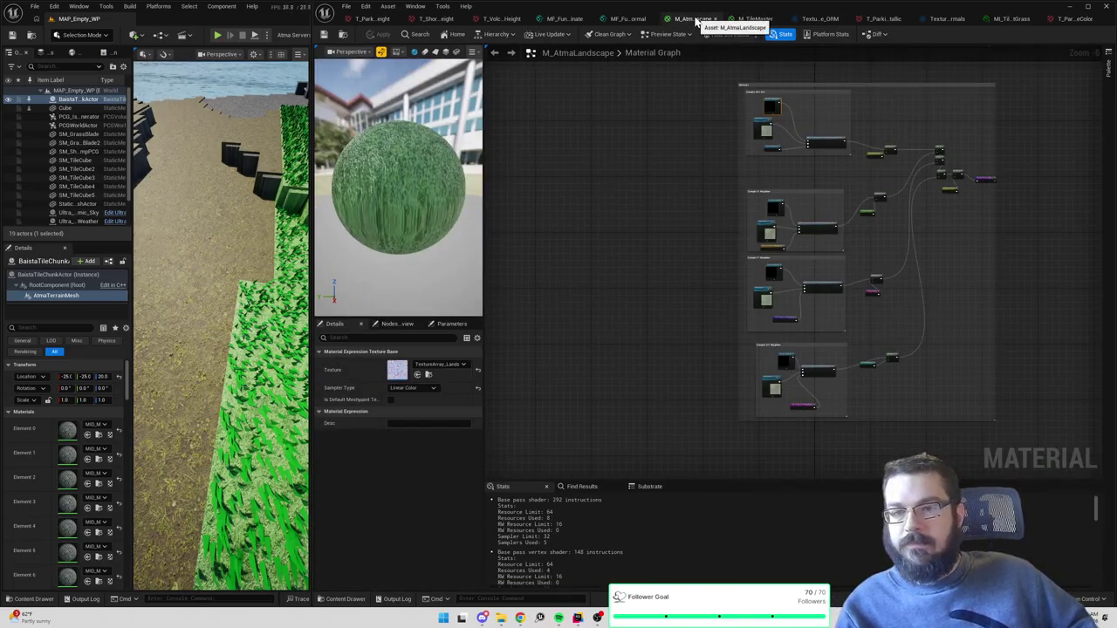
{"action": "left_click", "coordinate": [628, 18]}
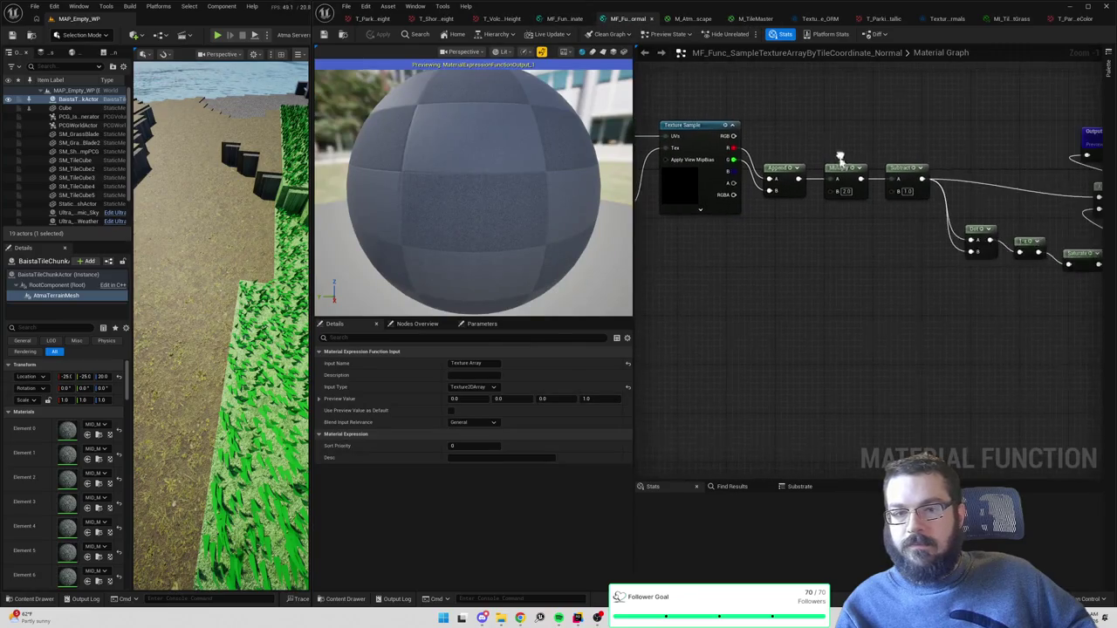
{"action": "key", "text": "ctrl+v"}
{"action": "left_click_drag", "start_coordinate": [827, 253], "coordinate": [971, 294]}
{"action": "mouse_move", "coordinate": [886, 180]}
{"action": "left_mouse_down"}
{"action": "mouse_move", "coordinate": [953, 308]}
{"action": "mouse_move", "coordinate": [1038, 157]}
{"action": "left_mouse_up"}
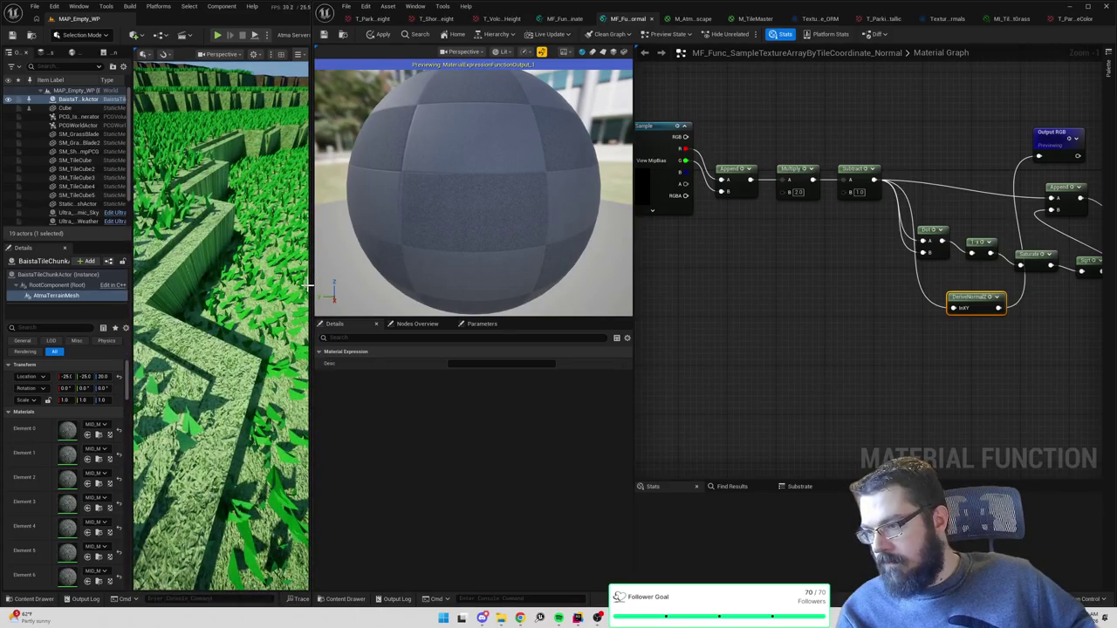
{"action": "left_click_drag", "start_coordinate": [310, 291], "coordinate": [449, 290]}
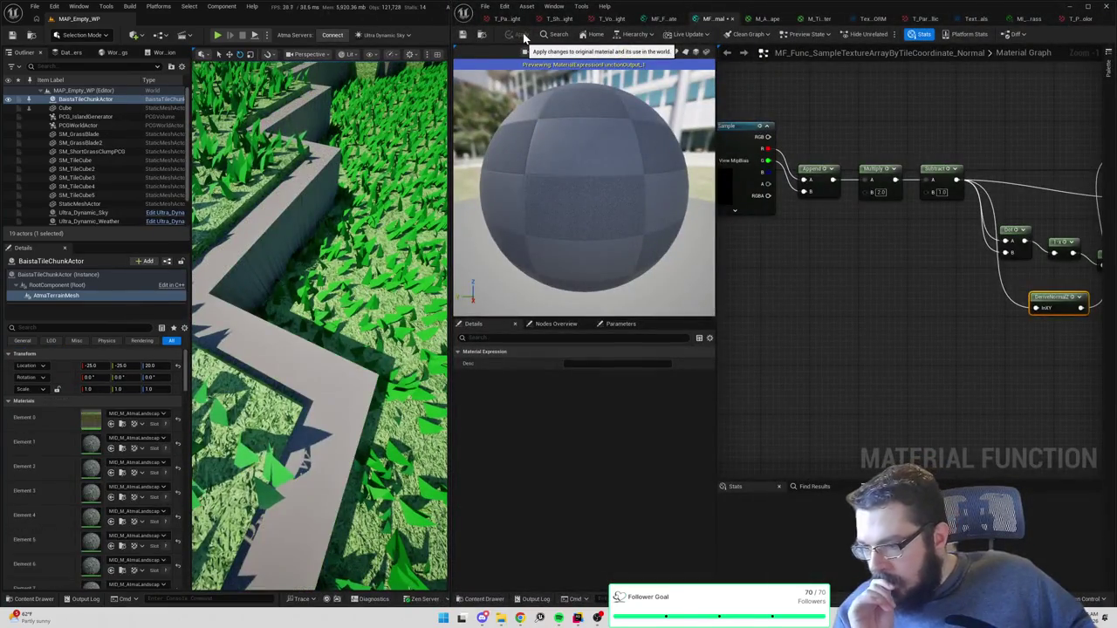
{"action": "right_click", "coordinate": [884, 312]}
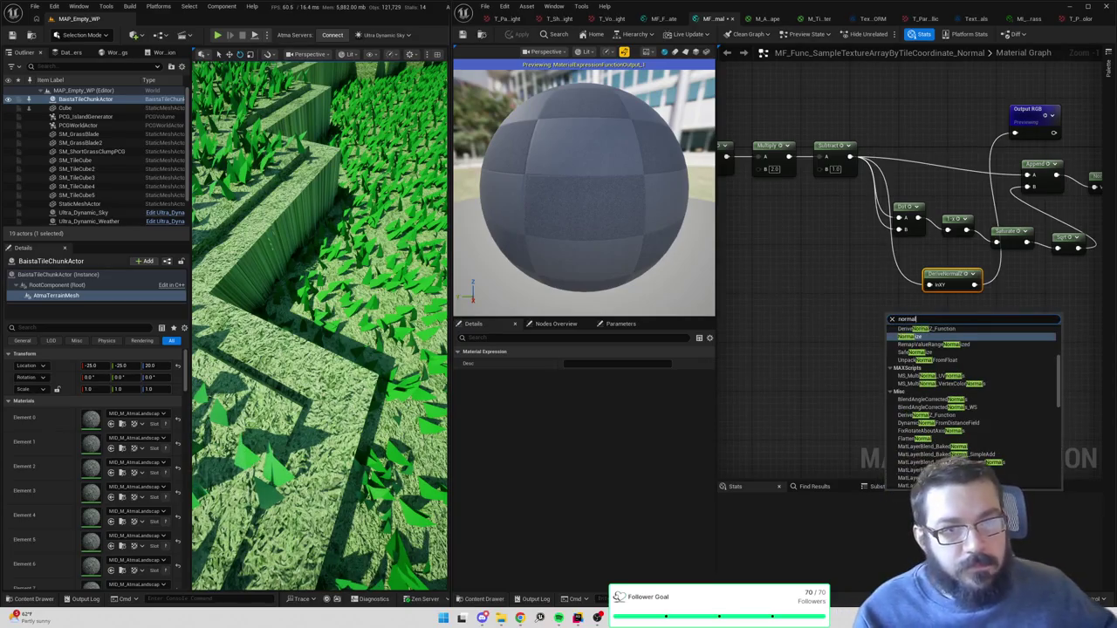
{"action": "key", "text": "Escape"}
{"action": "right_click", "coordinate": [891, 318]}
{"action": "type", "text": "normal"}
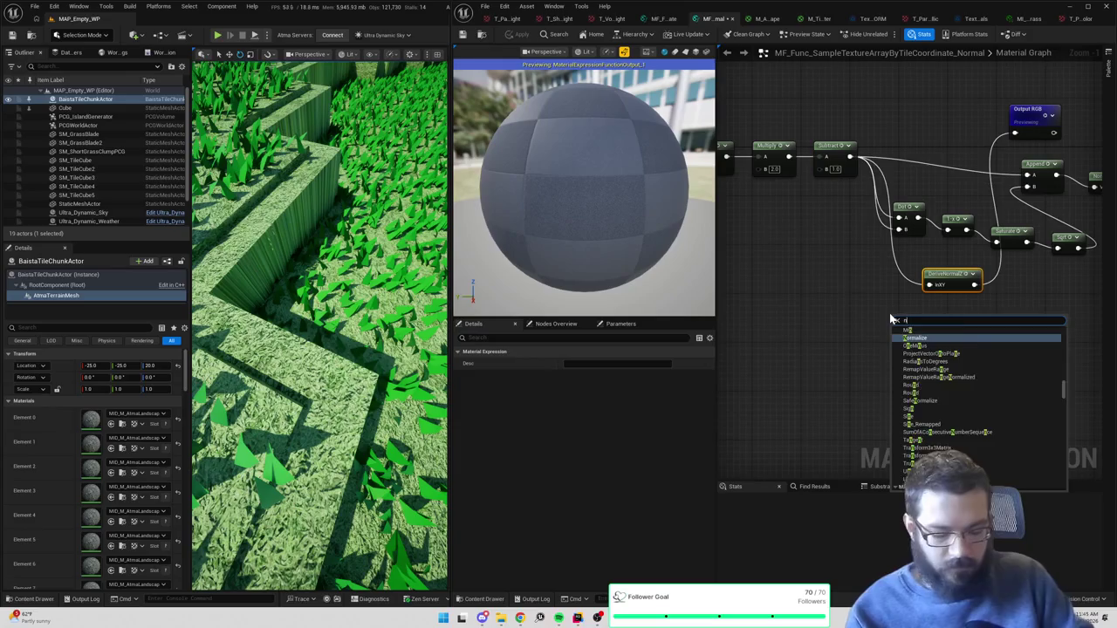
{"action": "scroll", "coordinate": [885, 344], "scroll_direction": "down", "scroll_amount": 1}
{"action": "scroll", "coordinate": [963, 375], "scroll_direction": "down", "scroll_amount": 5}
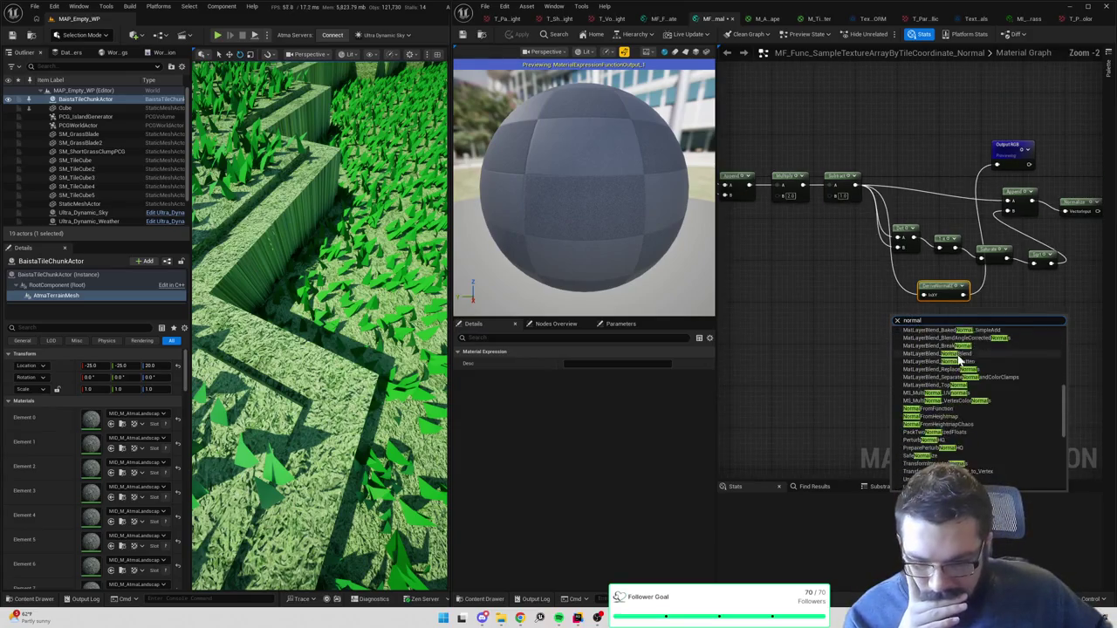
{"action": "scroll", "coordinate": [953, 377], "scroll_direction": "down", "scroll_amount": 3}
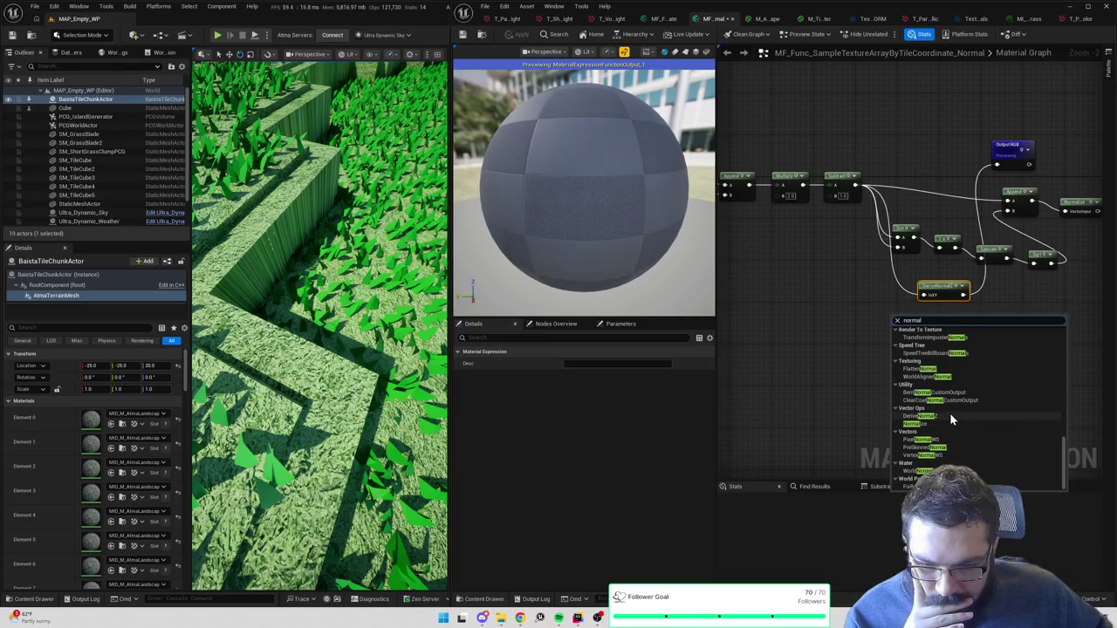
{"action": "key", "text": "Escape"}
{"action": "right_click", "coordinate": [865, 317]}
{"action": "type", "text": "gamm"}
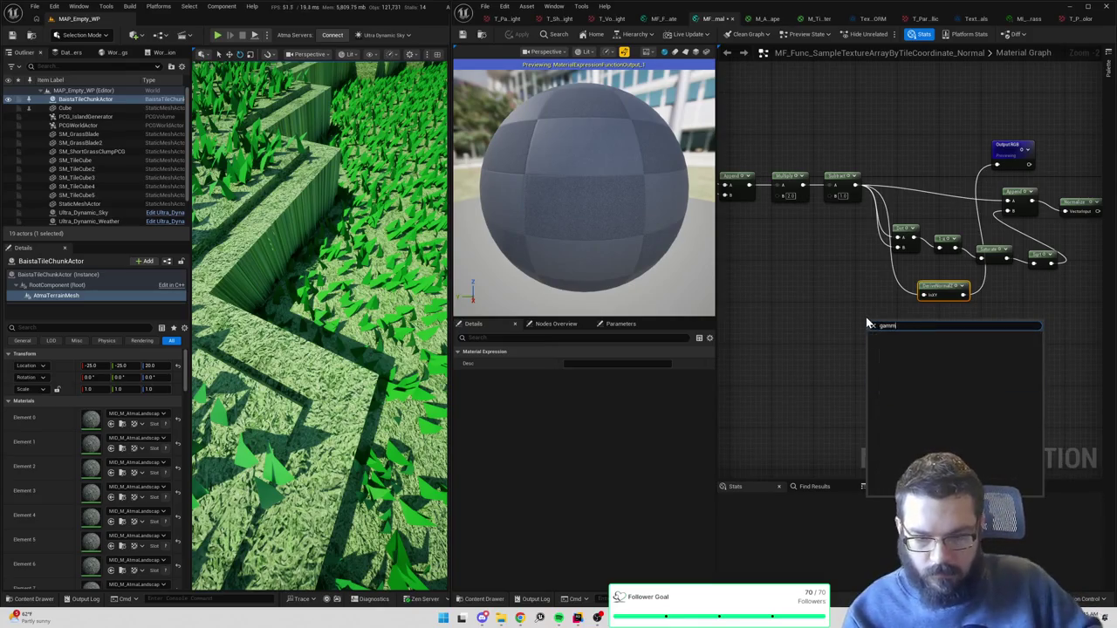
{"action": "key", "text": "BackSpace"}
{"action": "key", "text": "BackSpace"}
{"action": "key", "text": "BackSpace"}
{"action": "type", "text": "srg"}
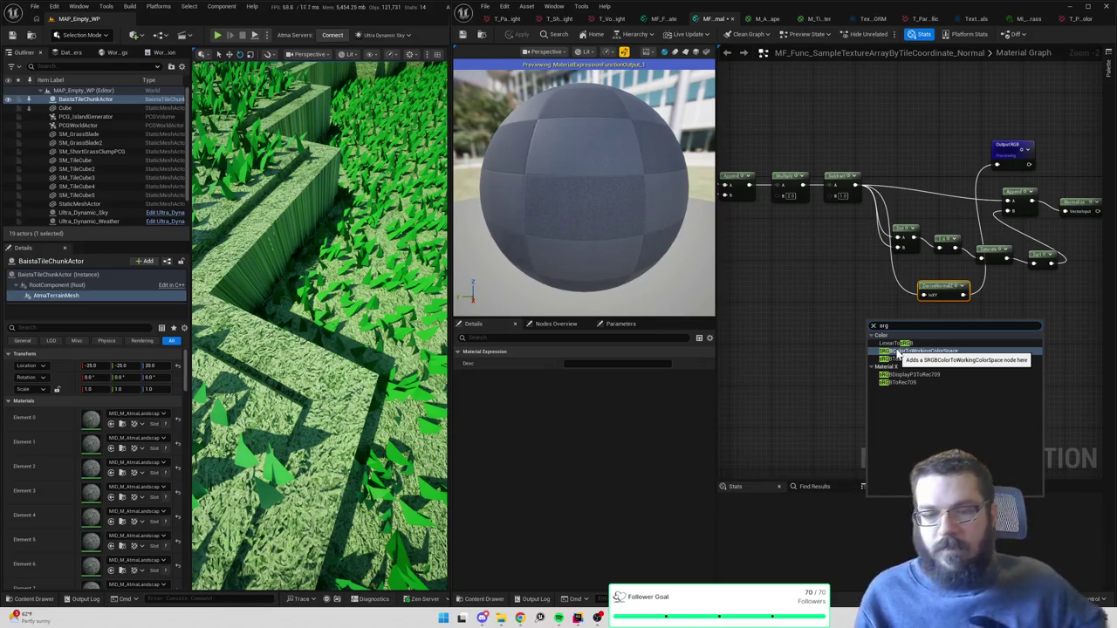
{"action": "key", "text": "Escape"}
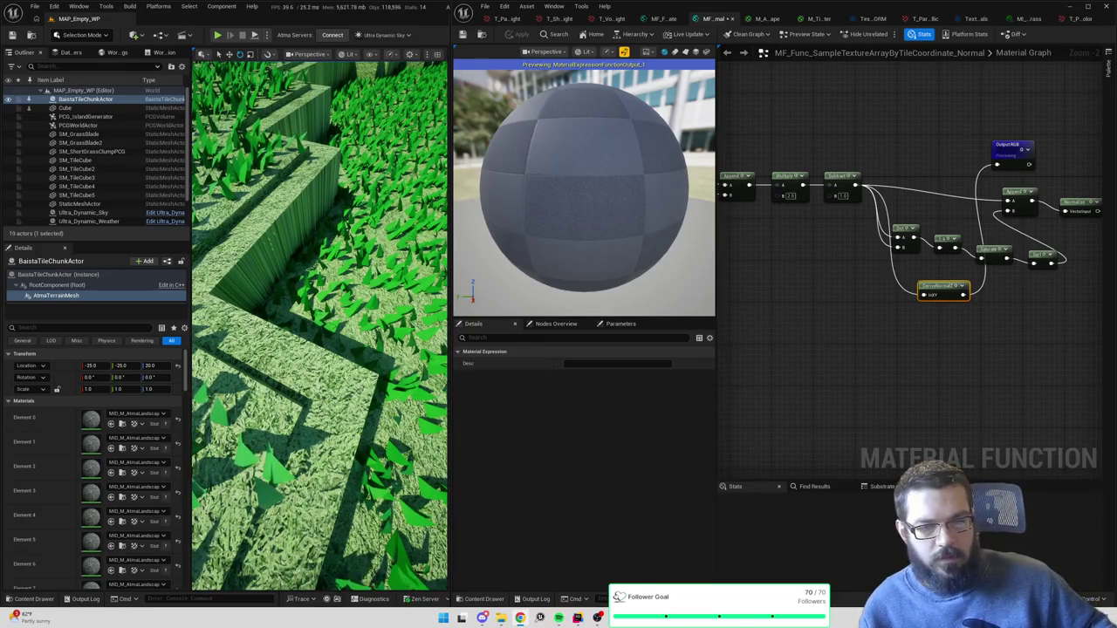
- Bring the Texture Sample node into view, then switch to the MI_Tile_ParkingLotGrass material instance
{"action": "left_click_drag", "start_coordinate": [846, 220], "coordinate": [982, 229]}
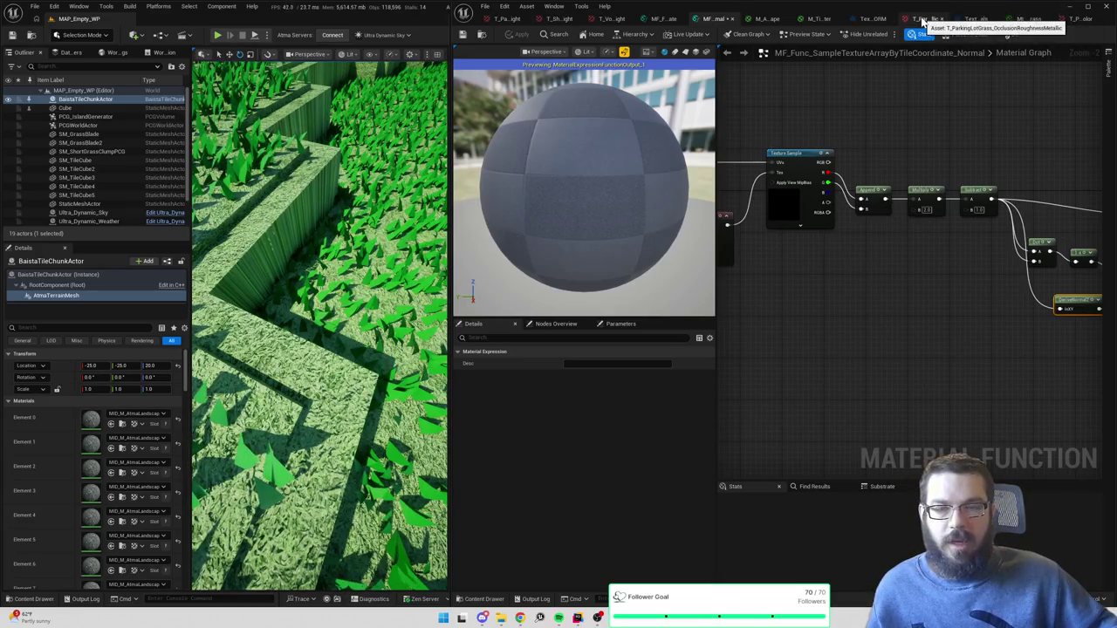
{"action": "left_click", "coordinate": [1031, 18]}
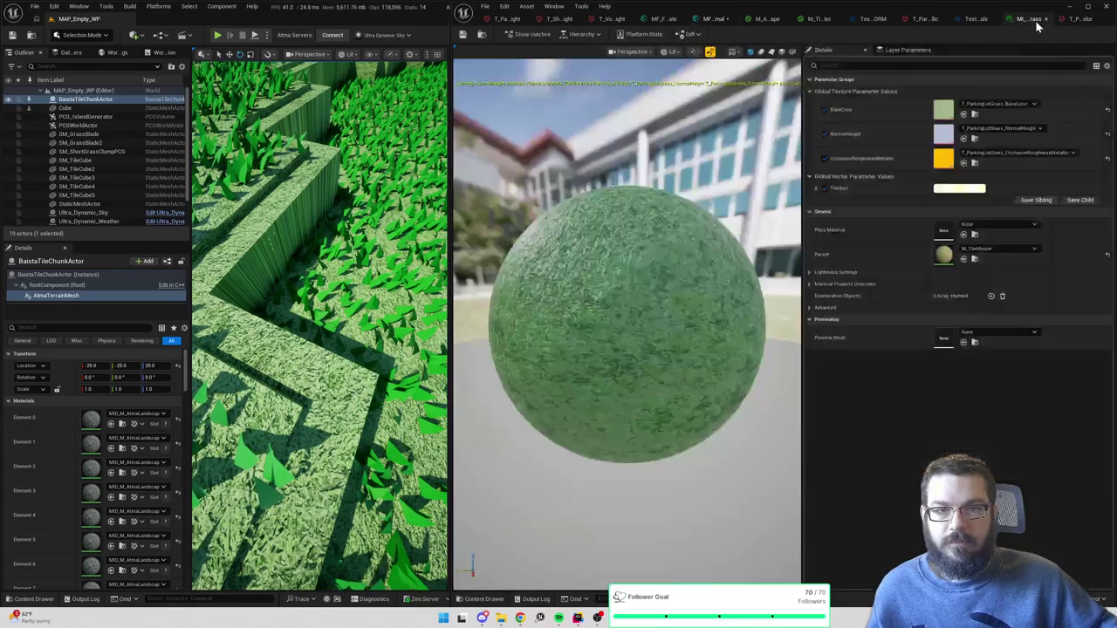
- Toggle sRGB off and on twice on the grass base colour texture, leave it enabled, then return to M_TileMaster
{"action": "left_click", "coordinate": [974, 114]}
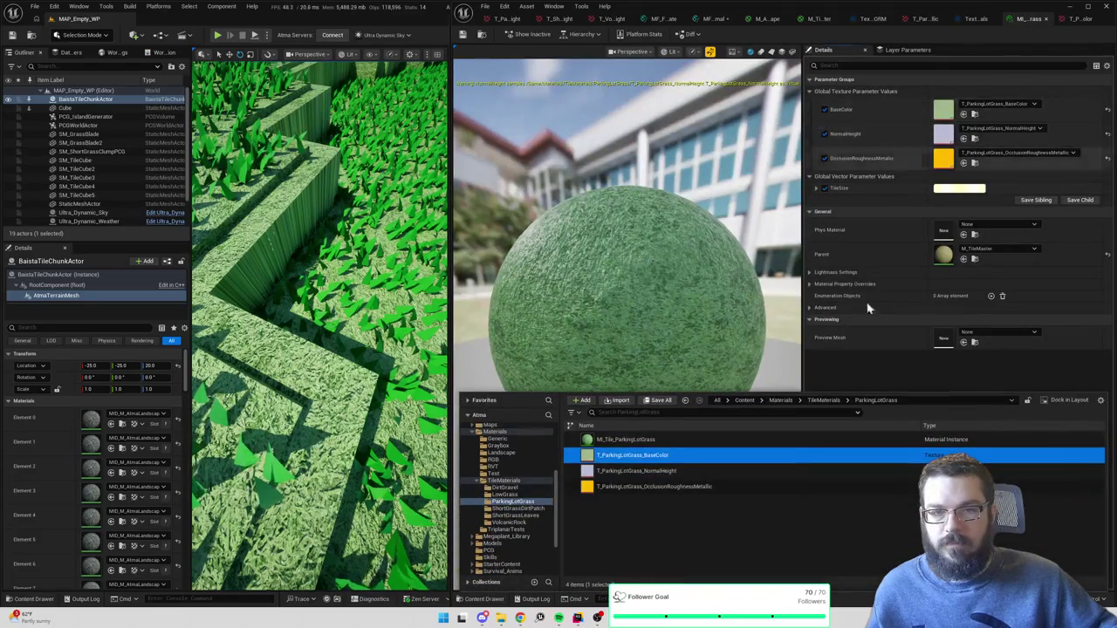
{"action": "double_click", "coordinate": [657, 458]}
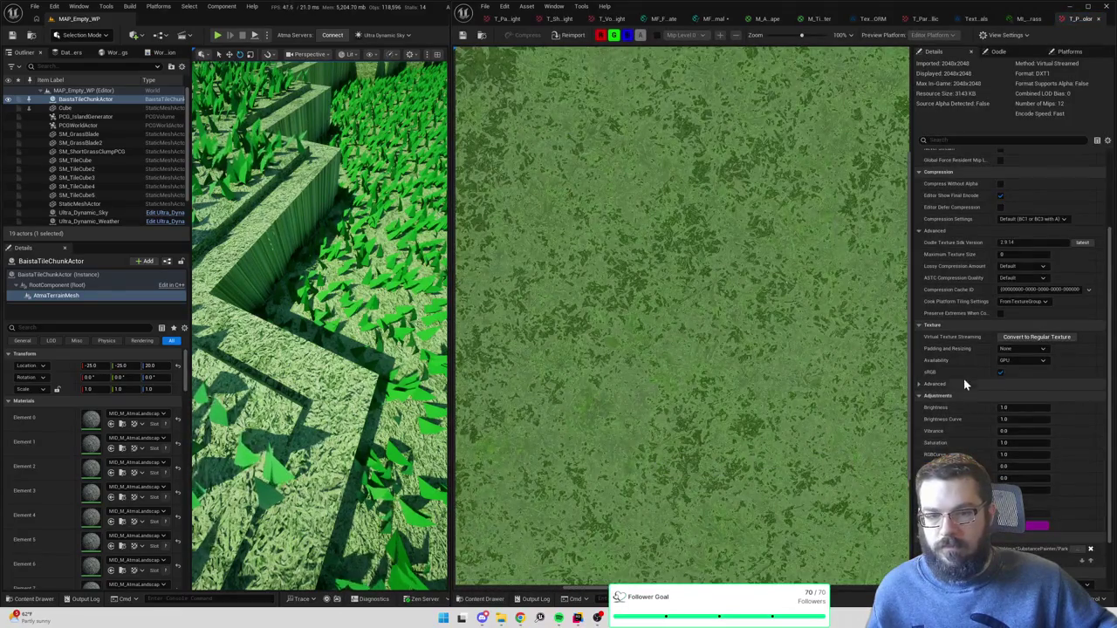
{"action": "left_click", "coordinate": [1000, 373]}
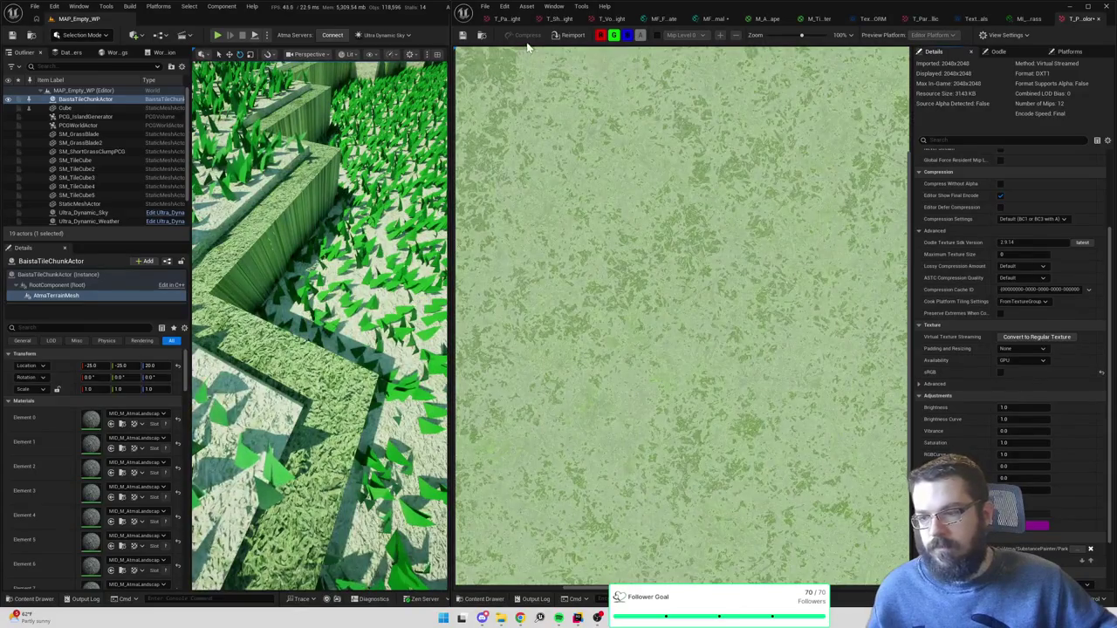
{"action": "left_click", "coordinate": [1001, 374]}
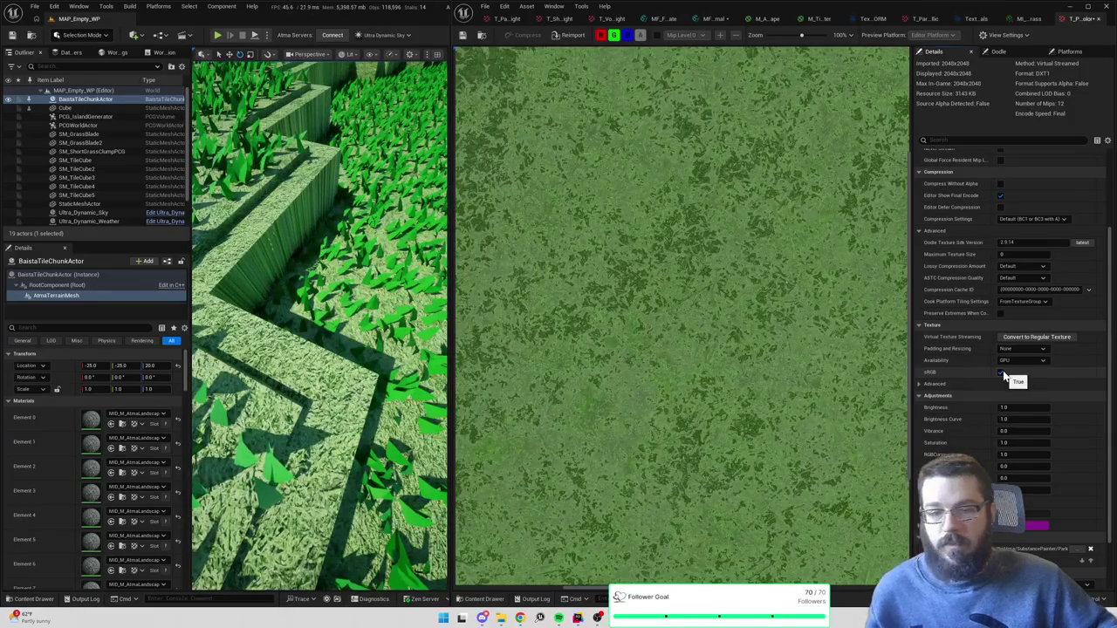
{"action": "left_click", "coordinate": [1001, 373]}
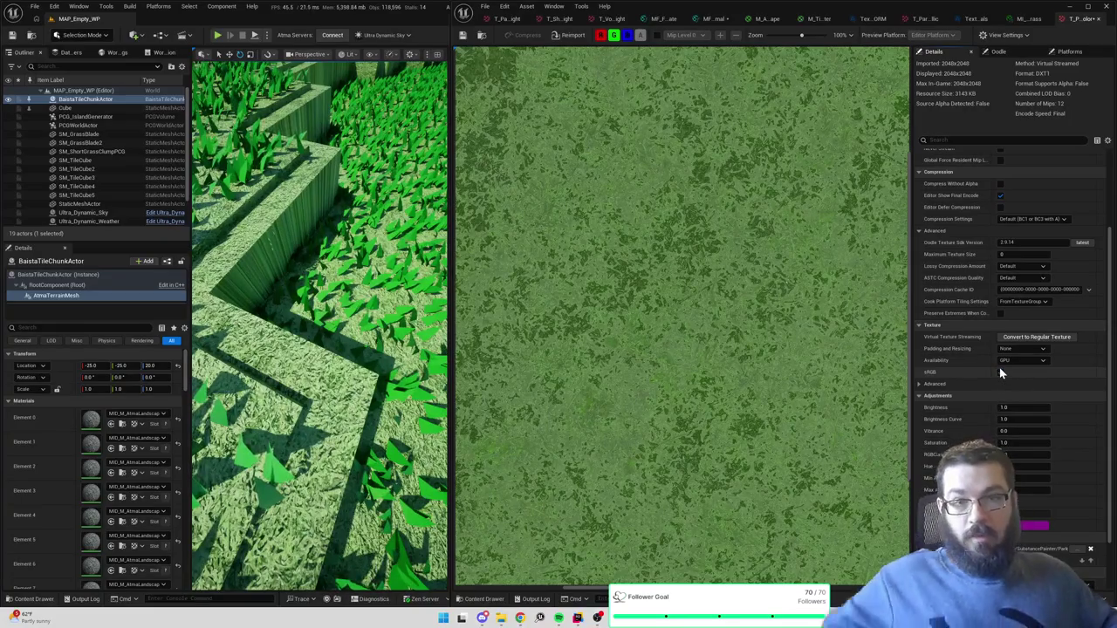
{"action": "left_click", "coordinate": [1000, 372]}
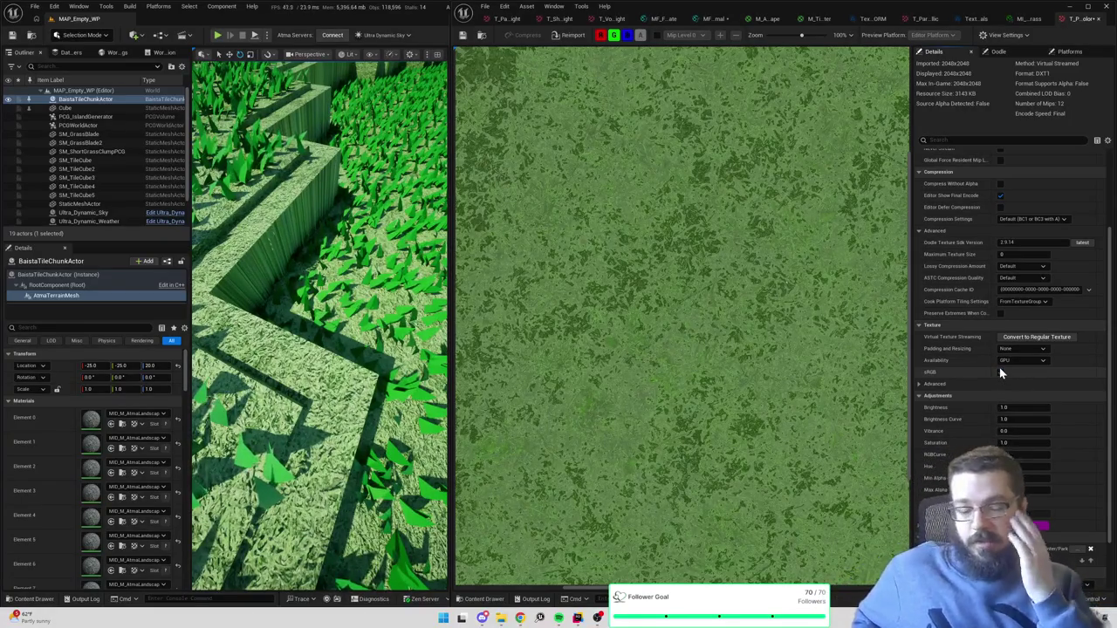
{"action": "scroll", "coordinate": [973, 282], "scroll_direction": "down", "scroll_amount": 2}
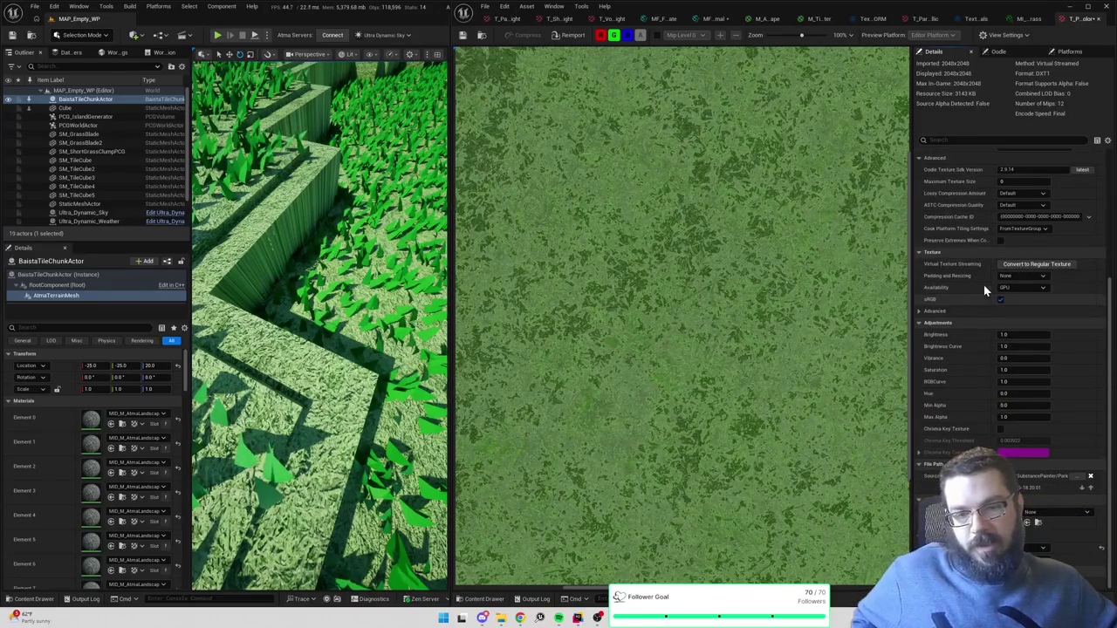
{"action": "scroll", "coordinate": [973, 282], "scroll_direction": "up", "scroll_amount": 3}
{"action": "scroll", "coordinate": [974, 288], "scroll_direction": "up", "scroll_amount": 1}
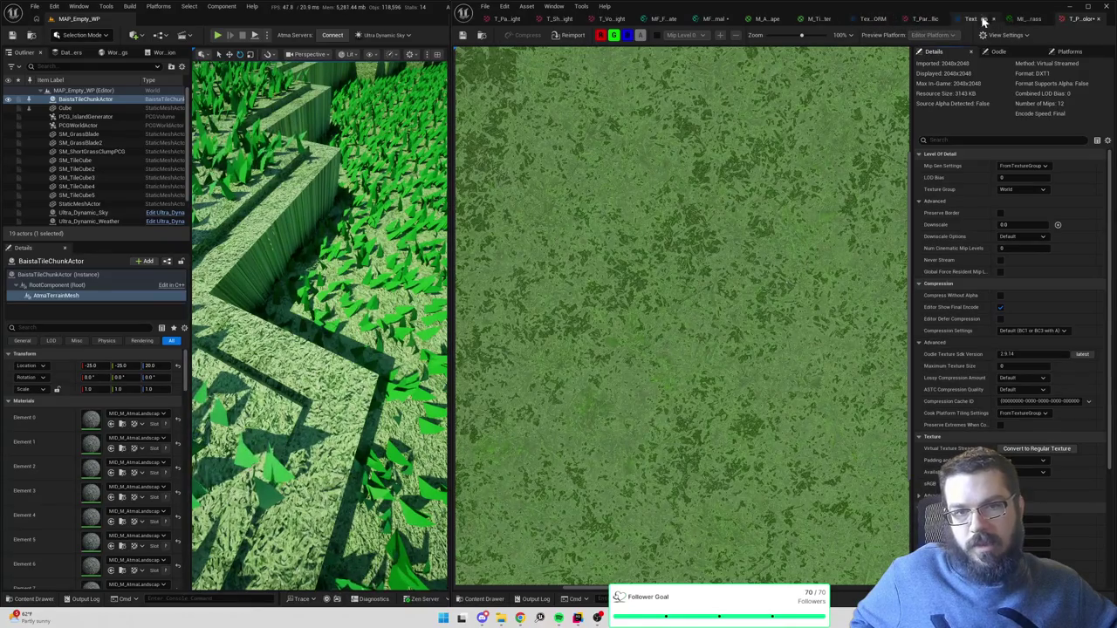
{"action": "left_click", "coordinate": [819, 18]}
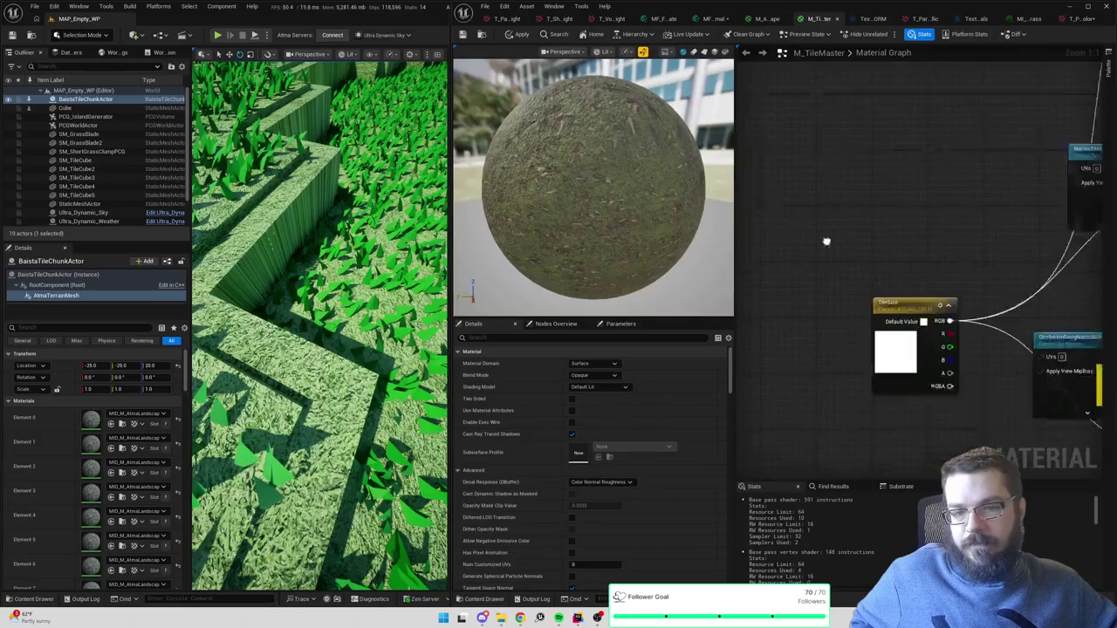
- Inspect the NormalHeight and BaseColor texture nodes in M_TileMaster, then go to MI_Tile_ParkingLotGrass
{"action": "left_click", "coordinate": [903, 165]}
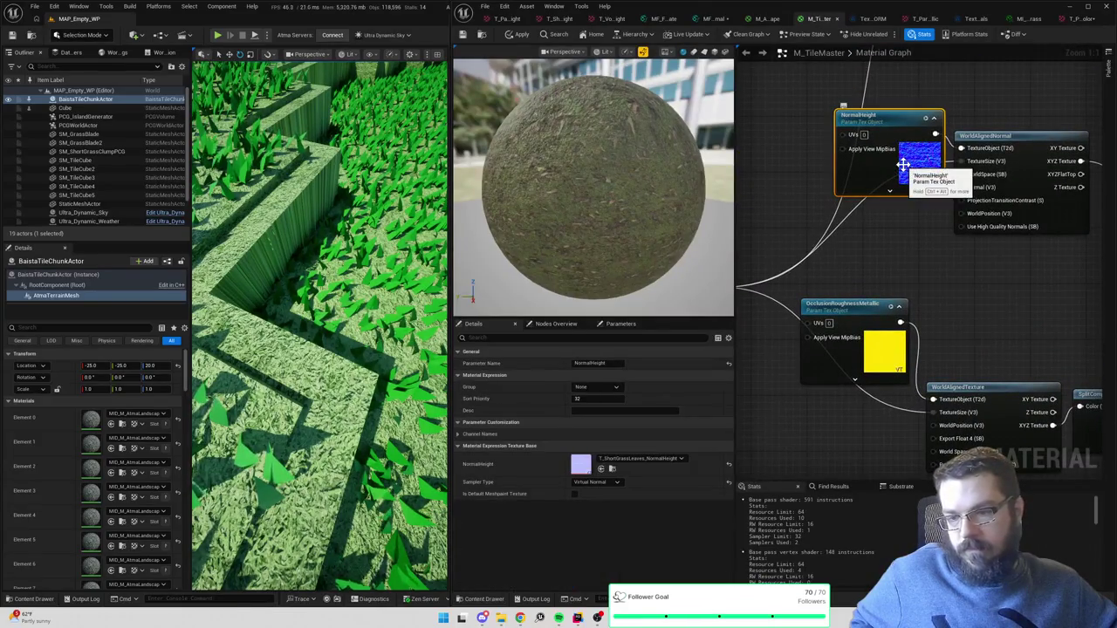
{"action": "left_click_drag", "start_coordinate": [952, 231], "coordinate": [915, 263]}
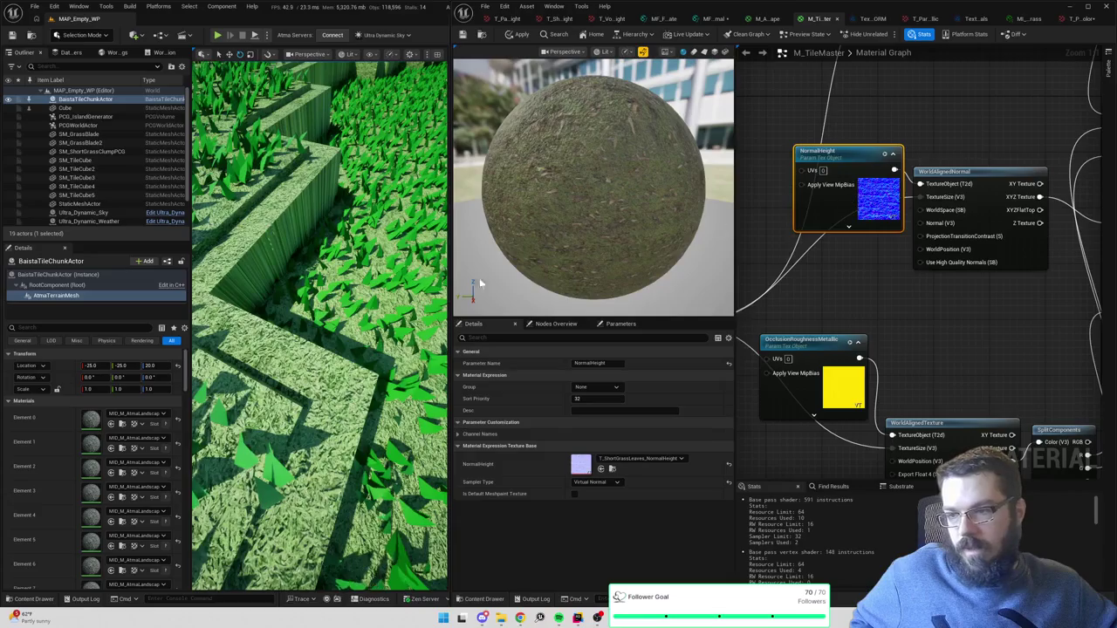
{"action": "mouse_move", "coordinate": [319, 323]}
{"action": "left_mouse_down"}
{"action": "mouse_move", "coordinate": [349, 310]}
{"action": "mouse_move", "coordinate": [349, 257]}
{"action": "mouse_move", "coordinate": [353, 305]}
{"action": "left_mouse_up"}
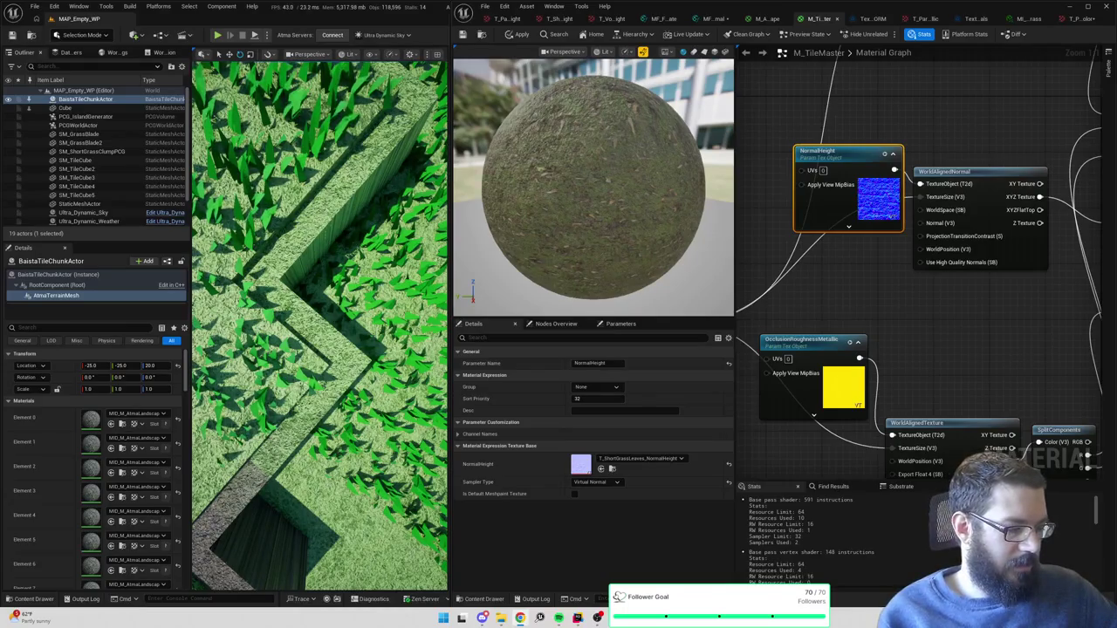
{"action": "mouse_move", "coordinate": [349, 262]}
{"action": "left_mouse_down"}
{"action": "mouse_move", "coordinate": [349, 222]}
{"action": "mouse_move", "coordinate": [336, 274]}
{"action": "mouse_move", "coordinate": [445, 221]}
{"action": "left_mouse_up"}
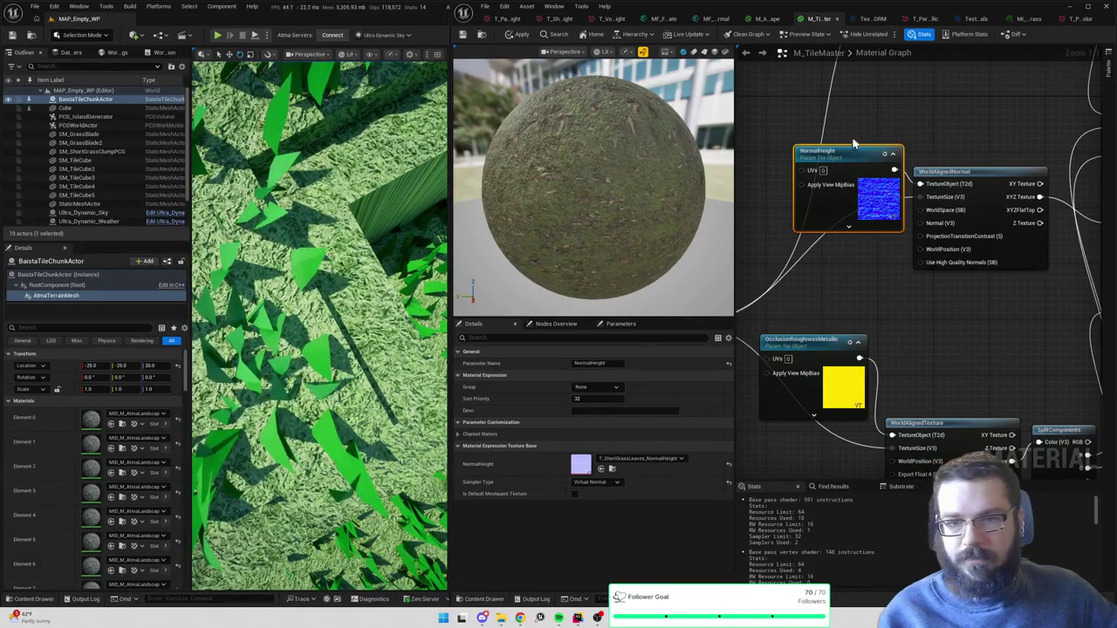
{"action": "left_click_drag", "start_coordinate": [864, 137], "coordinate": [929, 279]}
{"action": "left_click", "coordinate": [882, 107]}
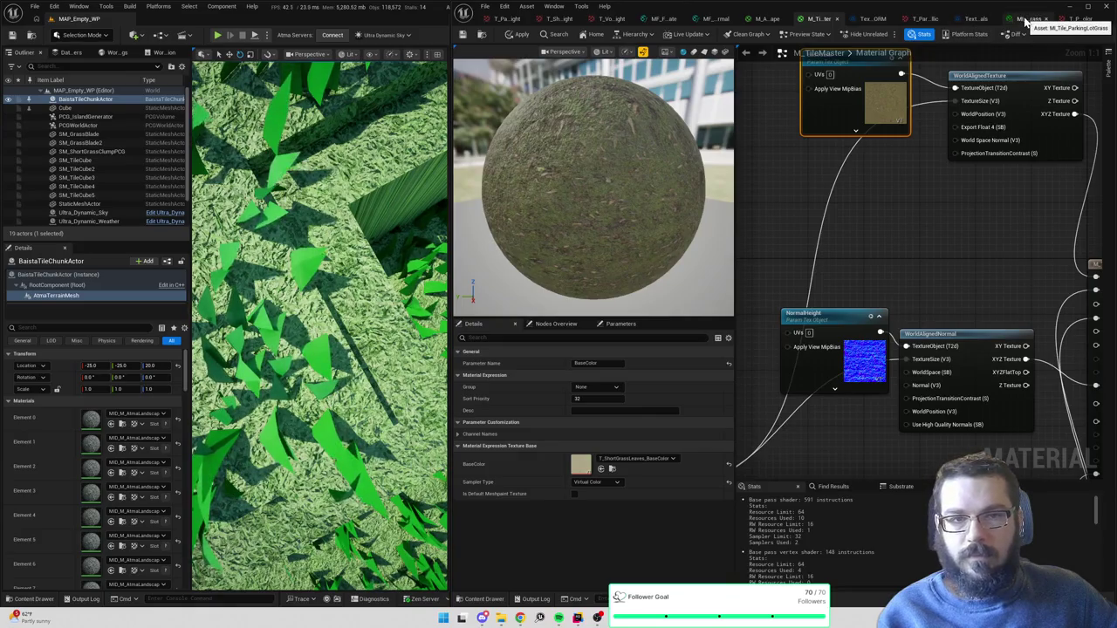
{"action": "left_click", "coordinate": [1026, 19]}
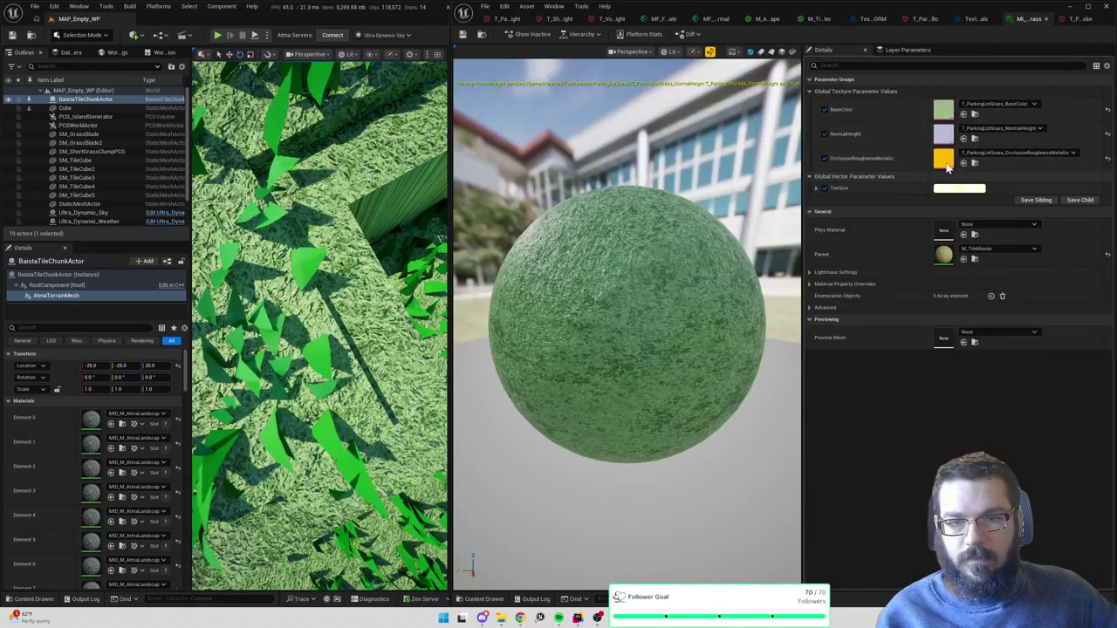
- Compare the ParkingLotGrass ORM texture with sRGB on and off, leaving it off
{"action": "double_click", "coordinate": [944, 161]}
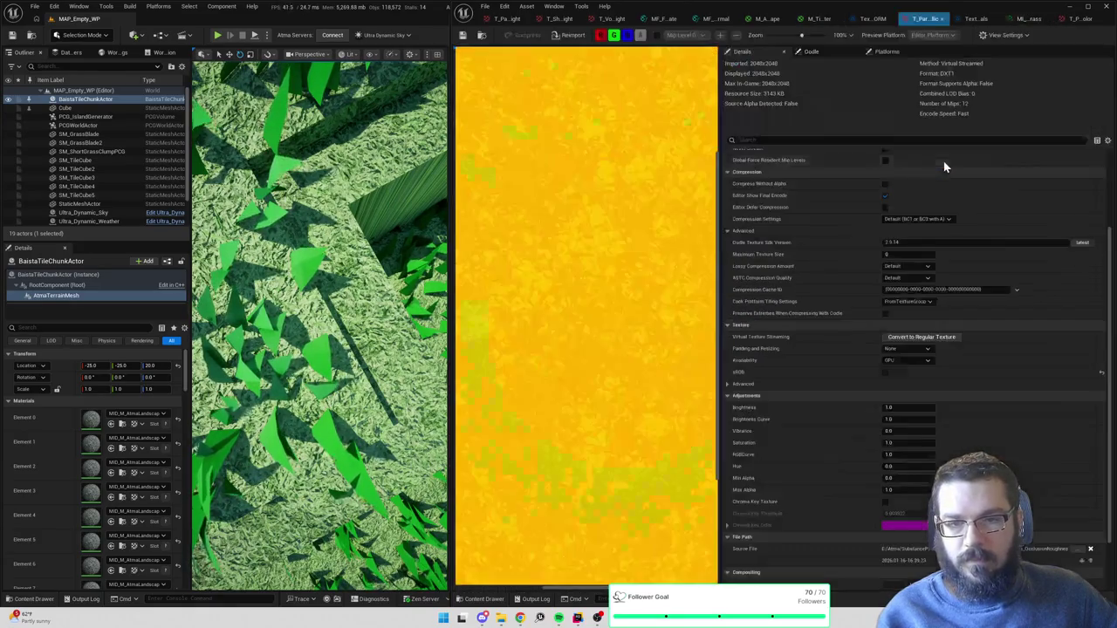
{"action": "left_click", "coordinate": [885, 373]}
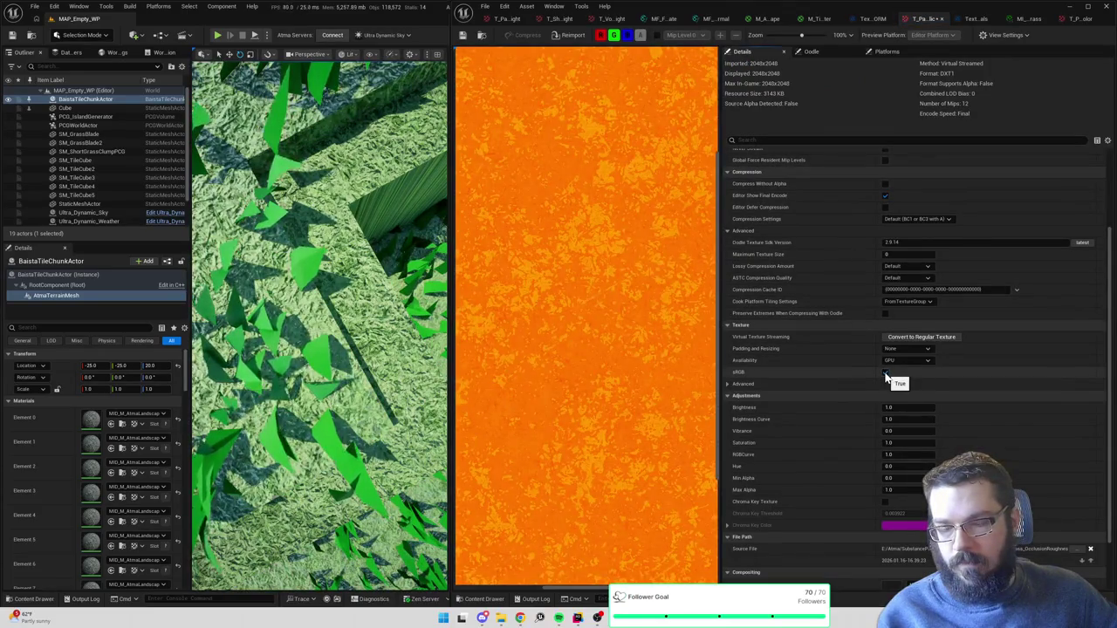
{"action": "left_click", "coordinate": [884, 373]}
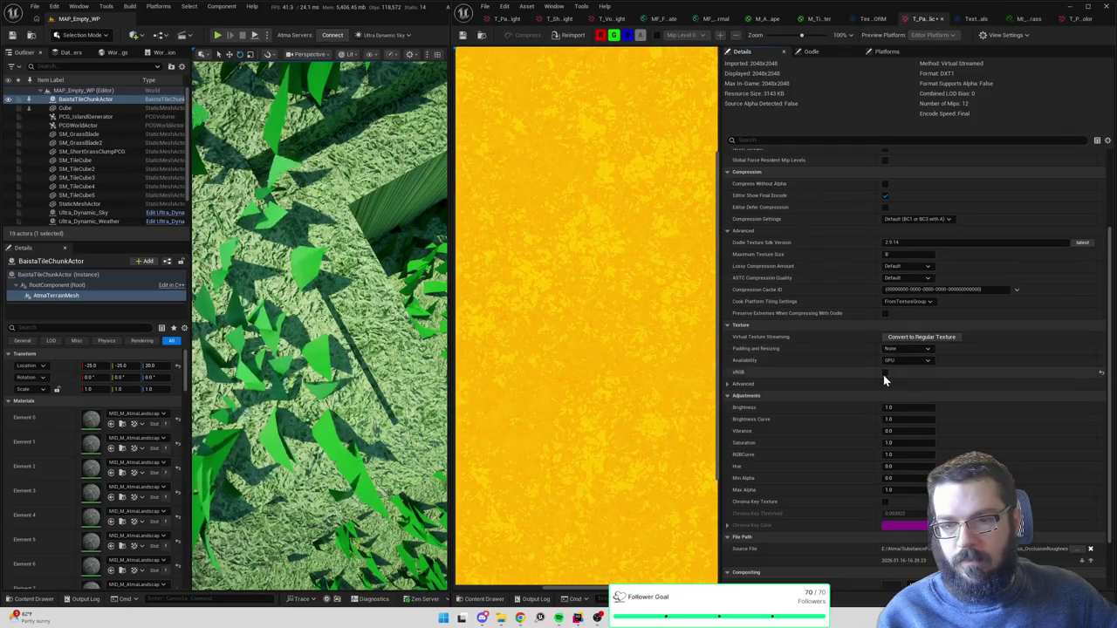
{"action": "left_click", "coordinate": [885, 373]}
{"action": "left_click", "coordinate": [885, 374]}
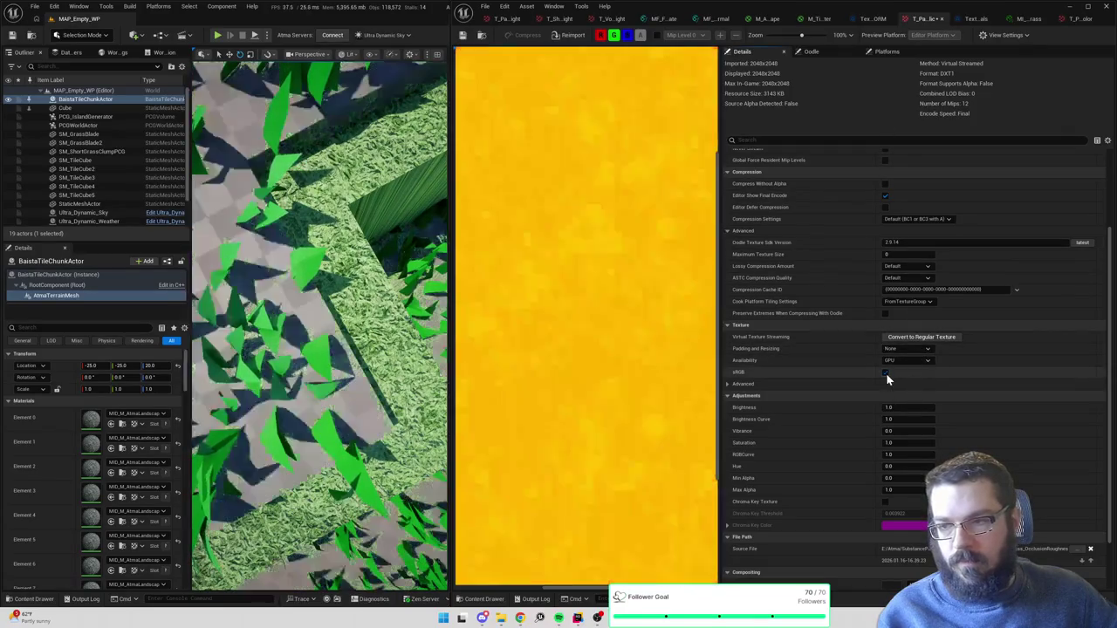
- Enable sRGB on the ParkingLotGrass NormalHeight texture and save it
{"action": "left_click", "coordinate": [482, 41]}
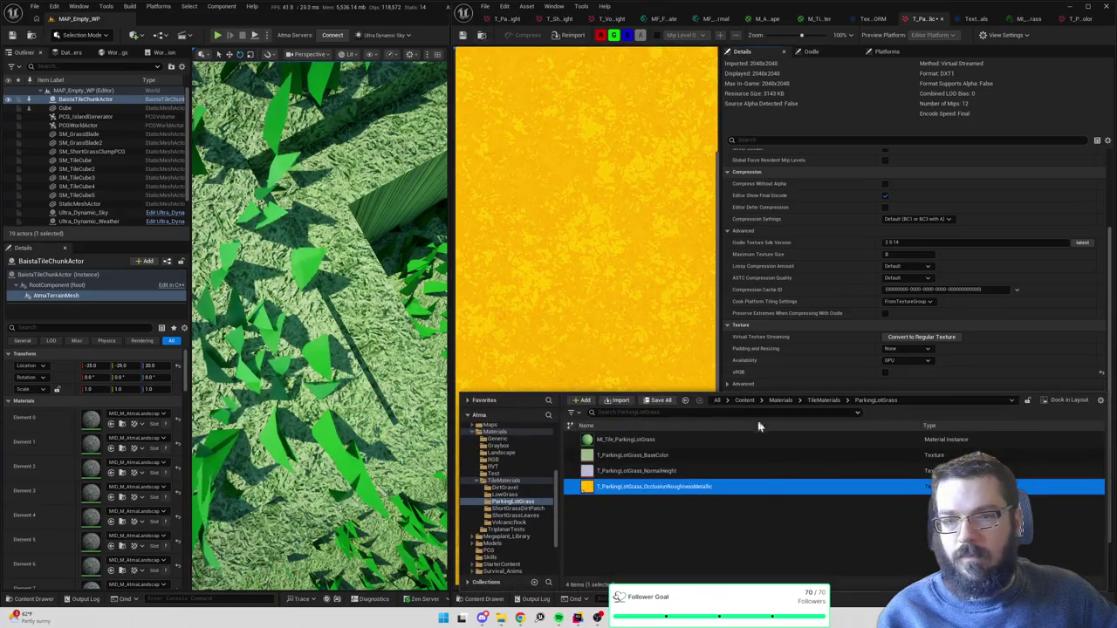
{"action": "double_click", "coordinate": [710, 472]}
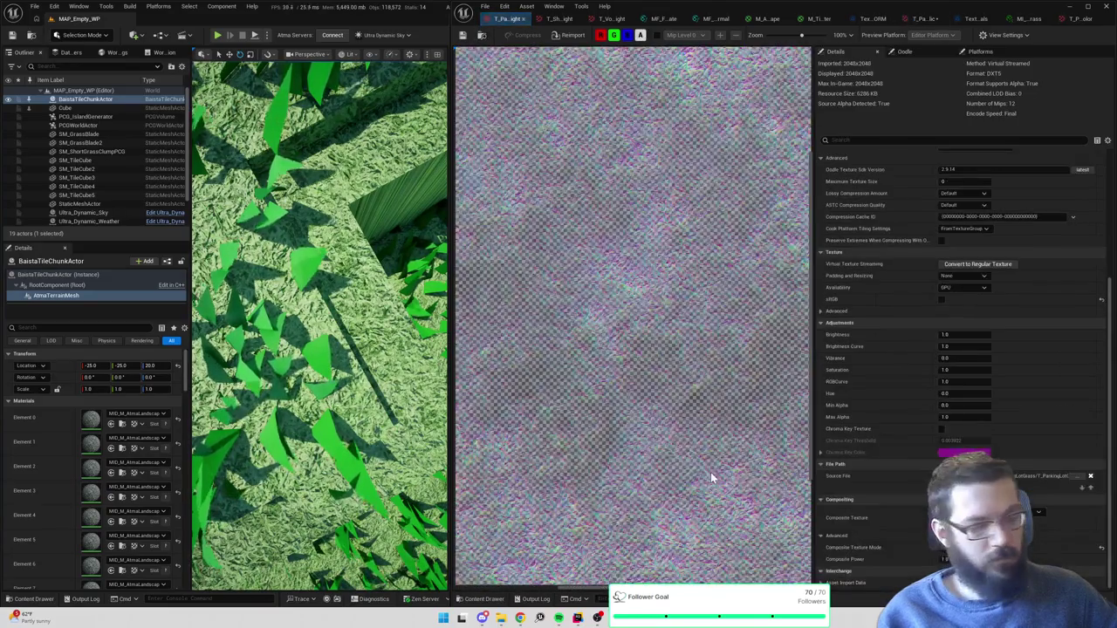
{"action": "left_click", "coordinate": [941, 299]}
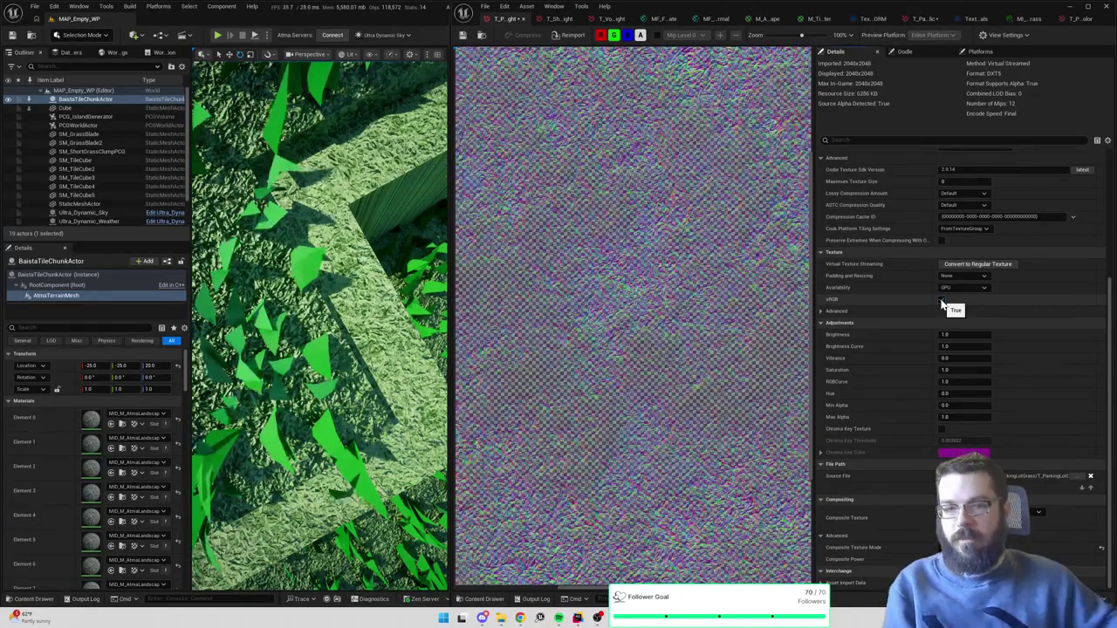
{"action": "left_click", "coordinate": [463, 37]}
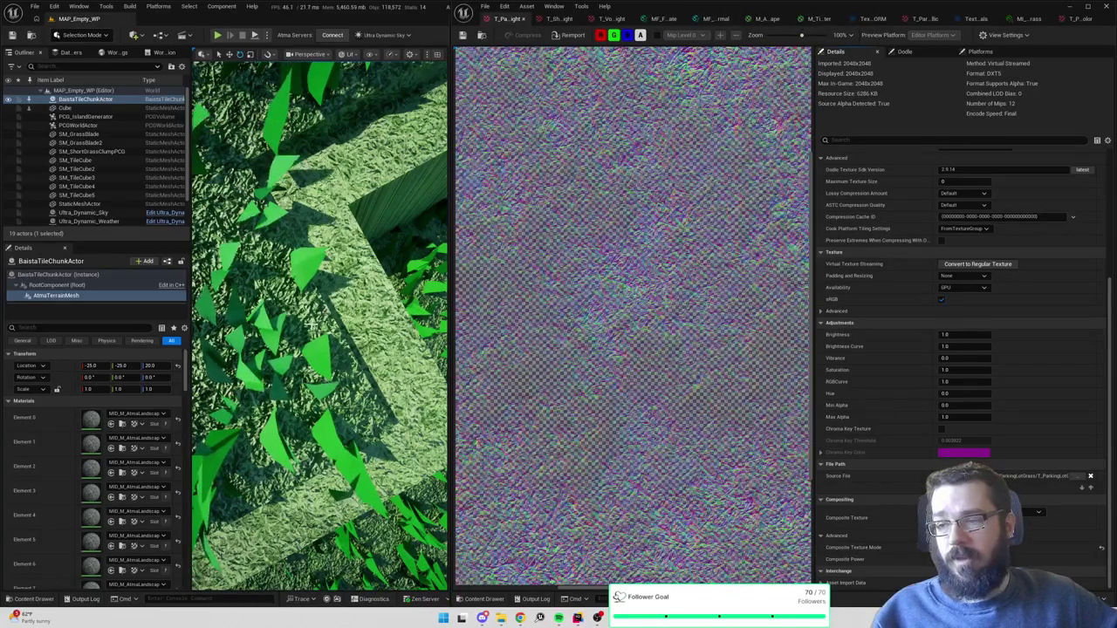
- Review the grass normal-height textures and the landscape ORM and normals texture arrays, toggling sRGB on the normals array
{"action": "left_click", "coordinate": [568, 19]}
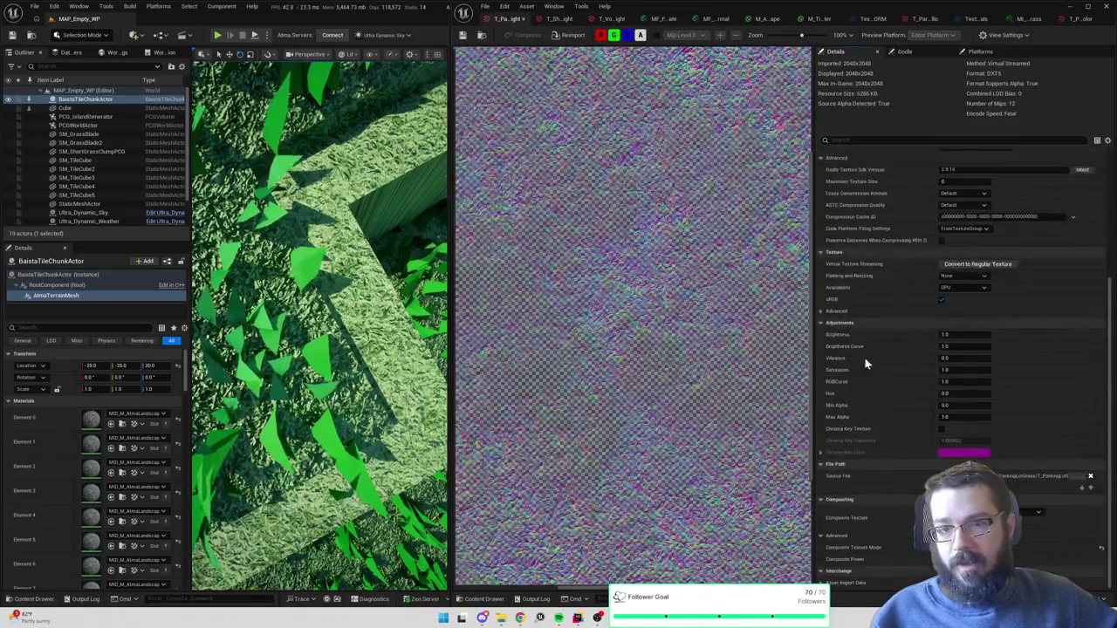
{"action": "left_click", "coordinate": [510, 19]}
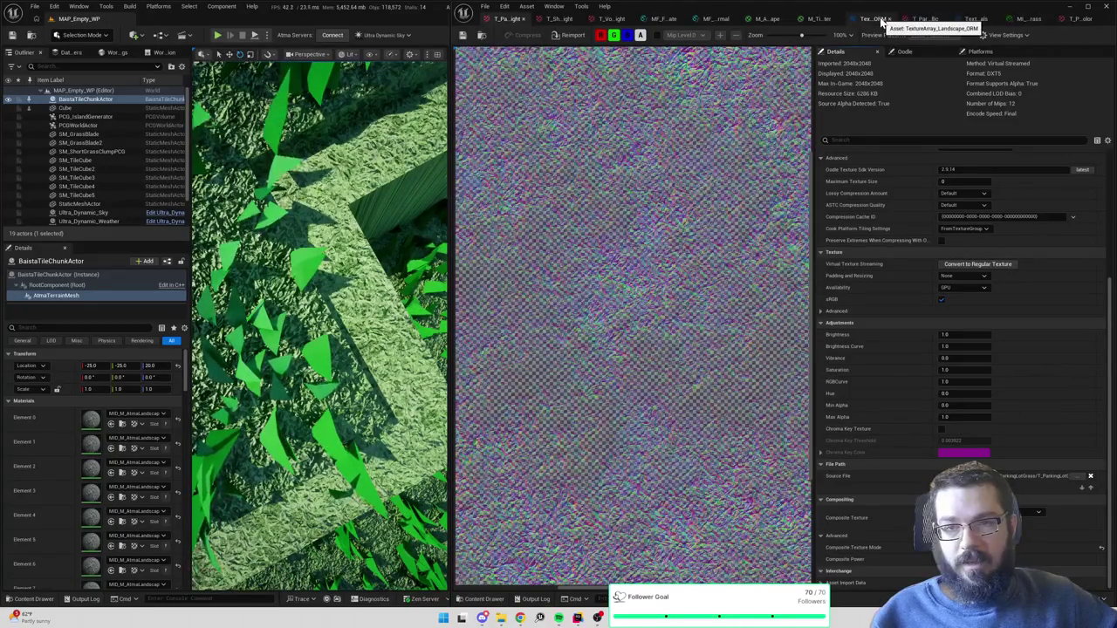
{"action": "left_click", "coordinate": [877, 19]}
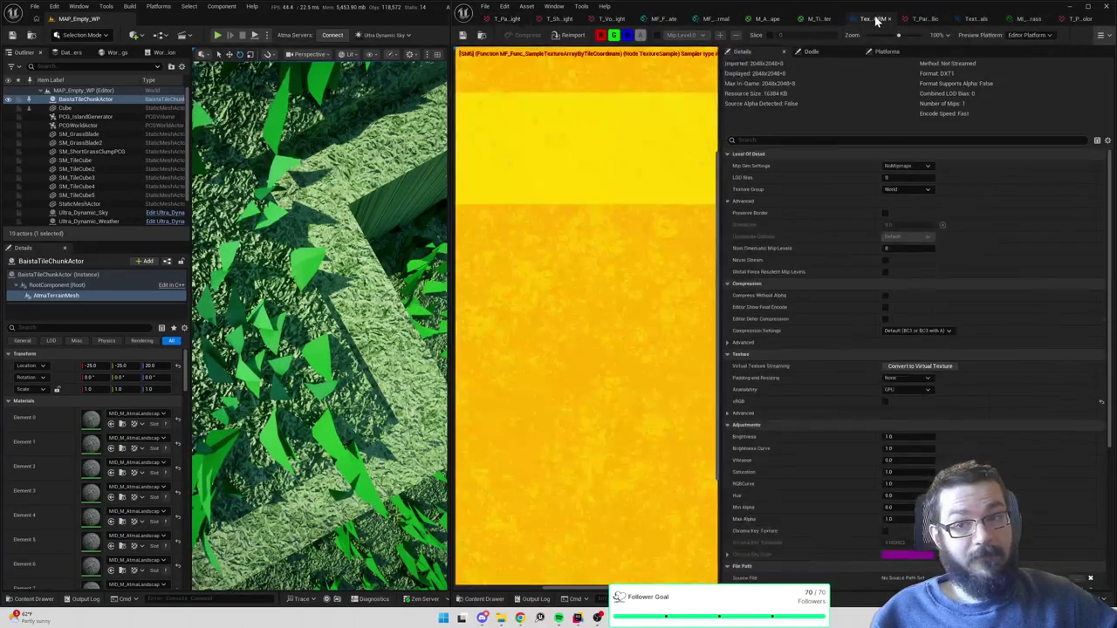
{"action": "left_click", "coordinate": [974, 19]}
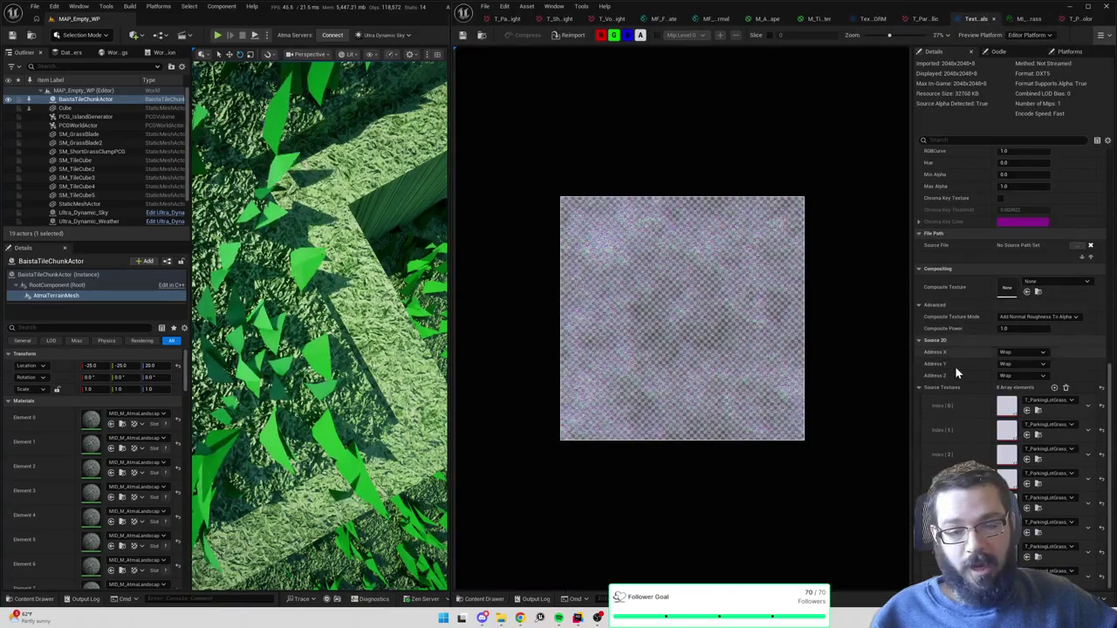
{"action": "scroll", "coordinate": [964, 360], "scroll_direction": "up", "scroll_amount": 3}
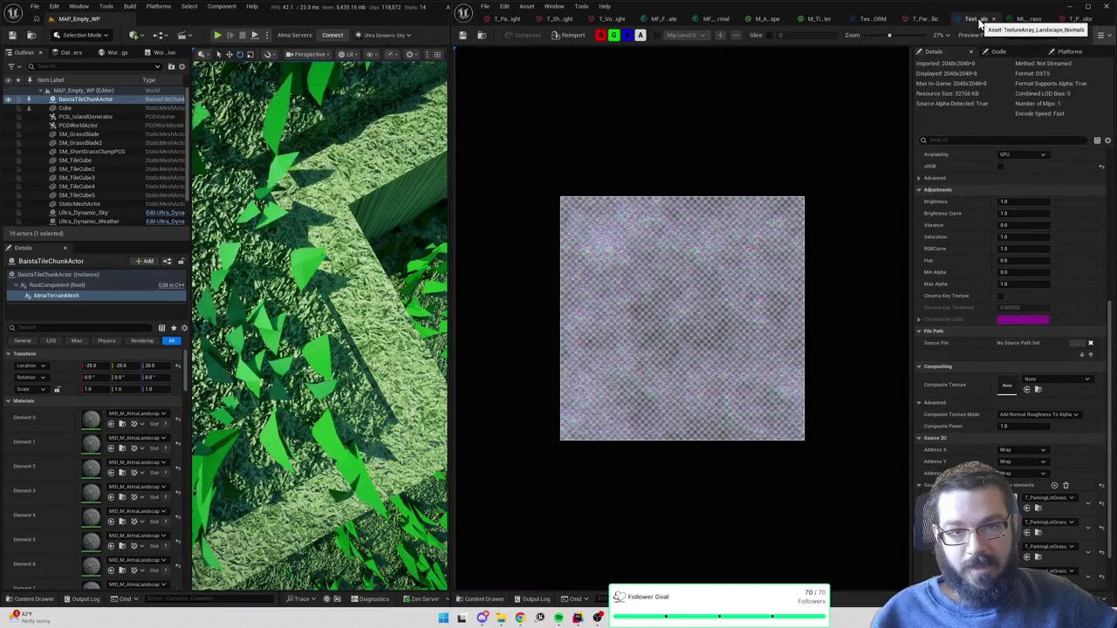
{"action": "scroll", "coordinate": [987, 297], "scroll_direction": "up", "scroll_amount": 2}
{"action": "left_click", "coordinate": [1002, 236]}
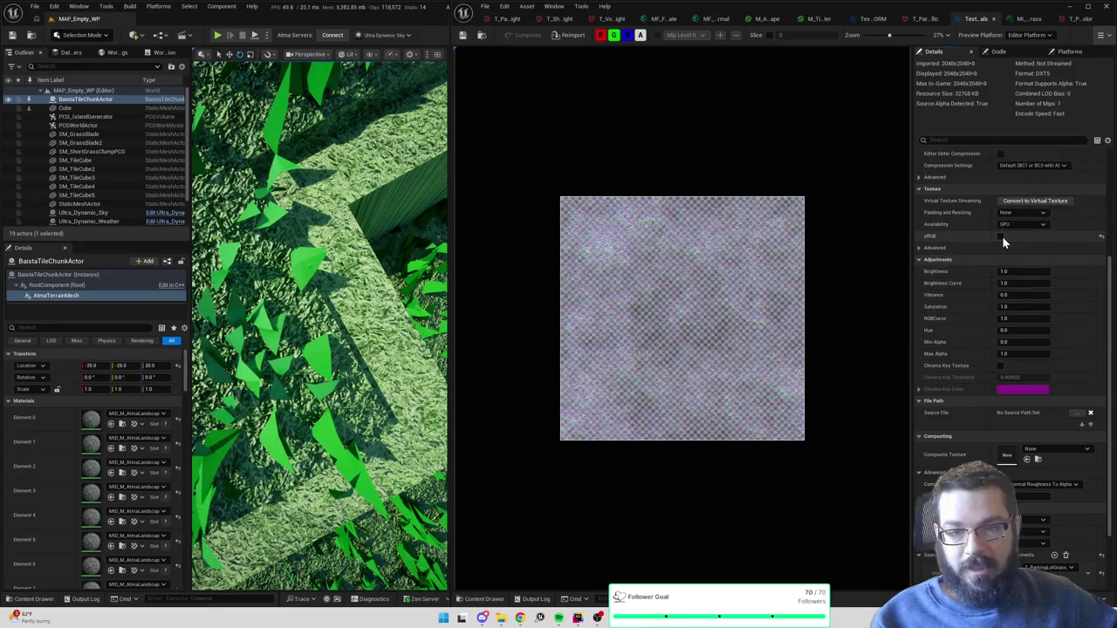
{"action": "scroll", "coordinate": [1002, 240], "scroll_direction": "up", "scroll_amount": 4}
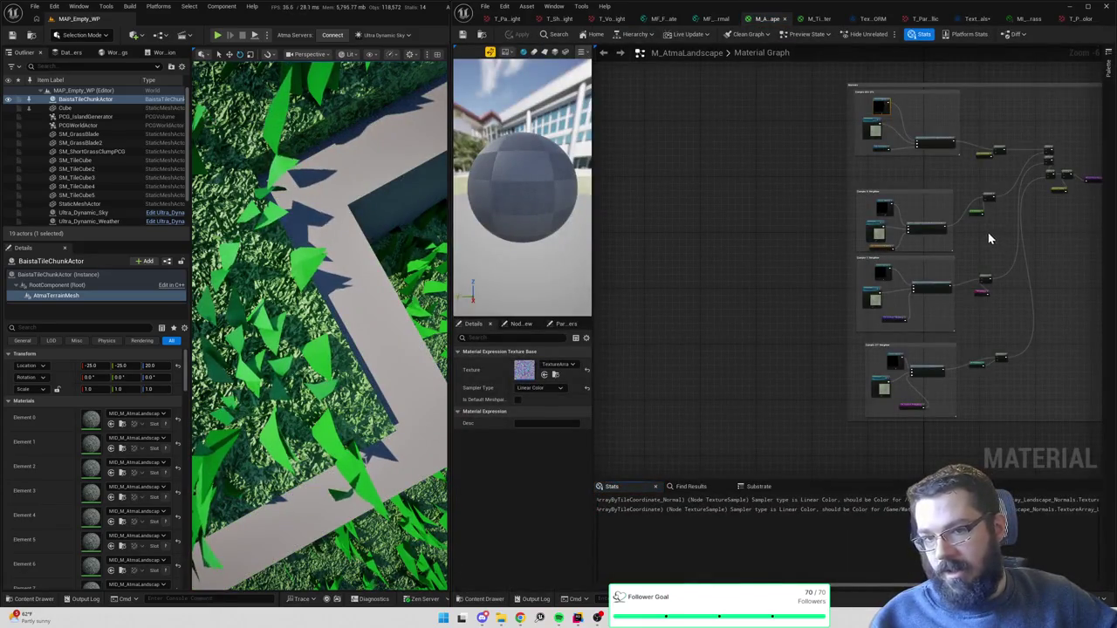
- Change the texture array object node's Sampler Type from Linear Color to Color and apply the material
{"action": "left_click", "coordinate": [758, 171]}
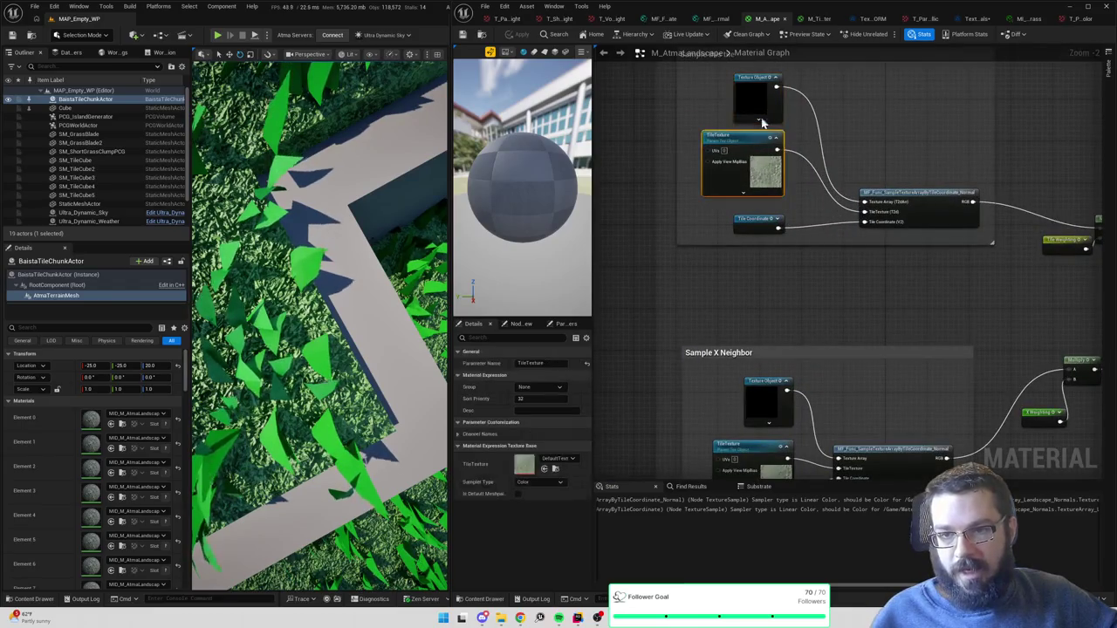
{"action": "left_click", "coordinate": [759, 97]}
{"action": "scroll", "coordinate": [791, 273], "scroll_direction": "down", "scroll_amount": 3}
{"action": "left_click_drag", "start_coordinate": [791, 272], "coordinate": [811, 182]}
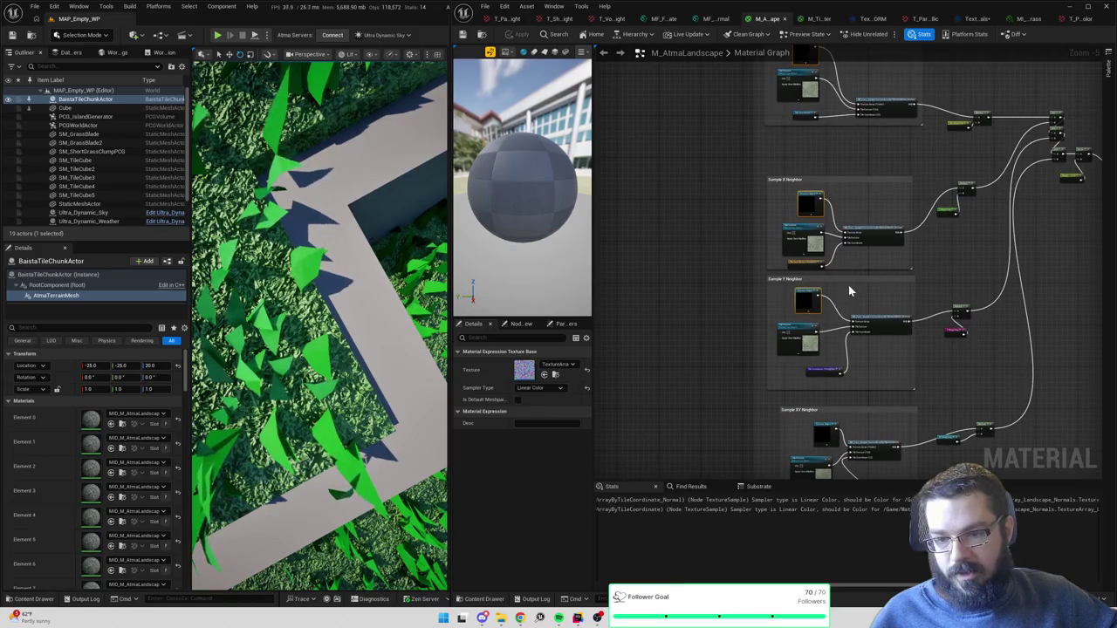
{"action": "mouse_move", "coordinate": [851, 291]}
{"action": "left_mouse_down"}
{"action": "mouse_move", "coordinate": [855, 424]}
{"action": "mouse_move", "coordinate": [843, 212]}
{"action": "left_mouse_up"}
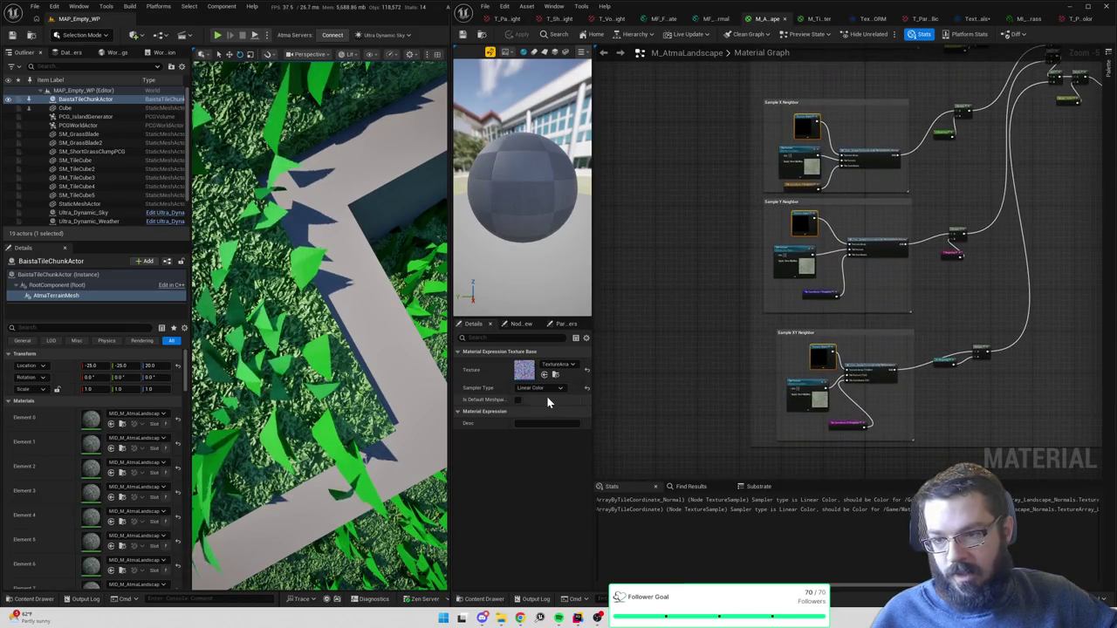
{"action": "left_click", "coordinate": [537, 389]}
{"action": "left_click", "coordinate": [534, 396]}
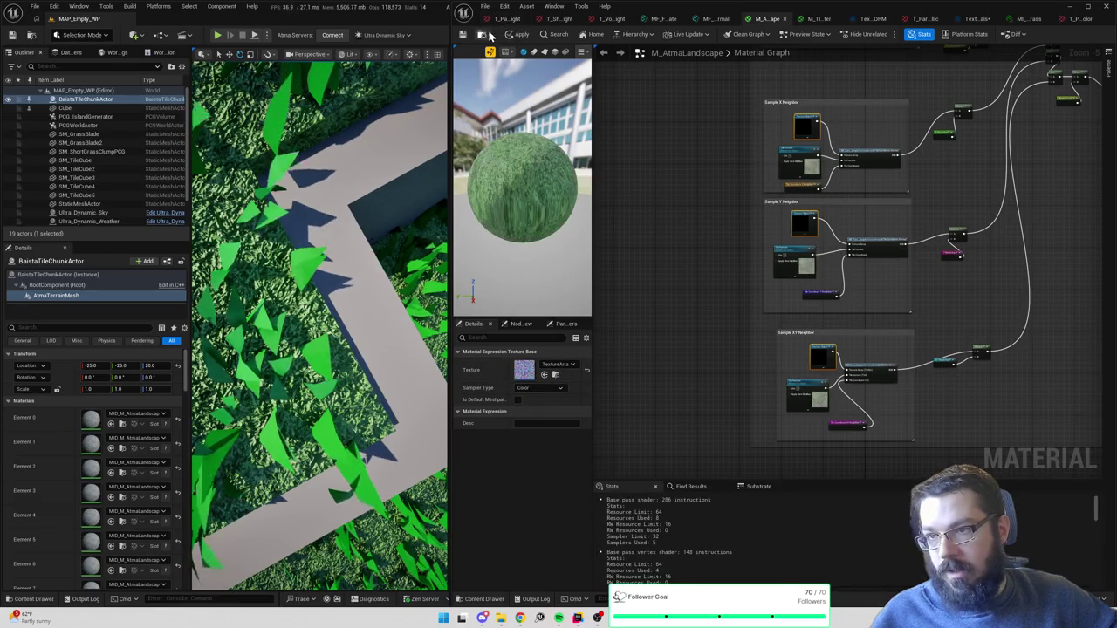
{"action": "left_click", "coordinate": [514, 35]}
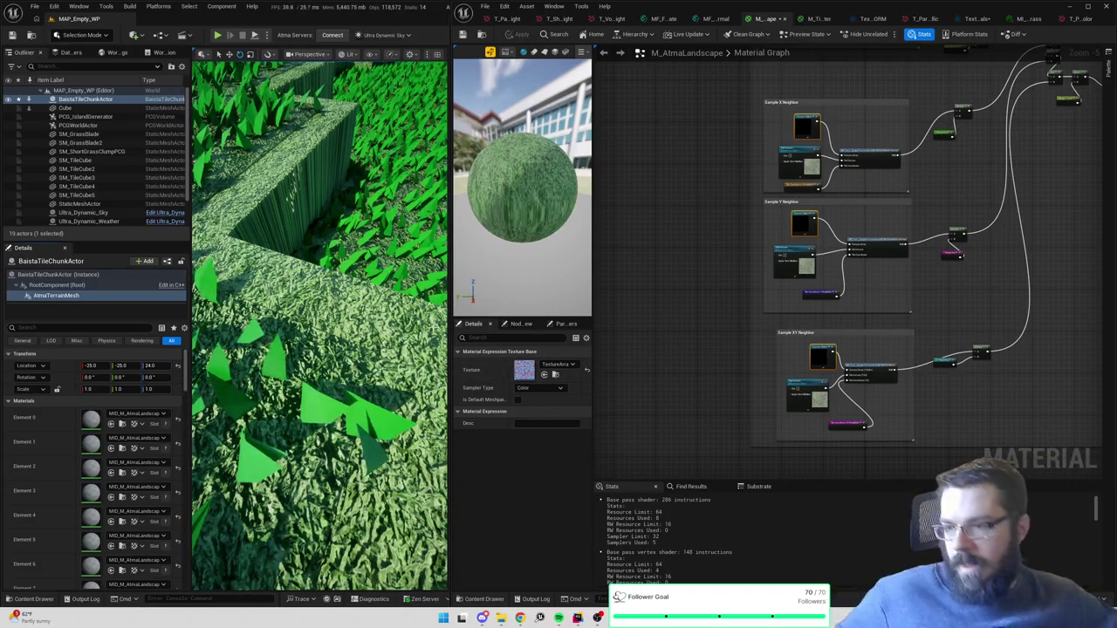
- Raise the terrain chunk's Location Z to 25.0 and save M_AtmaLandscape
{"action": "mouse_move", "coordinate": [432, 328]}
{"action": "left_mouse_down"}
{"action": "mouse_move", "coordinate": [432, 297]}
{"action": "mouse_move", "coordinate": [384, 296]}
{"action": "left_mouse_up"}
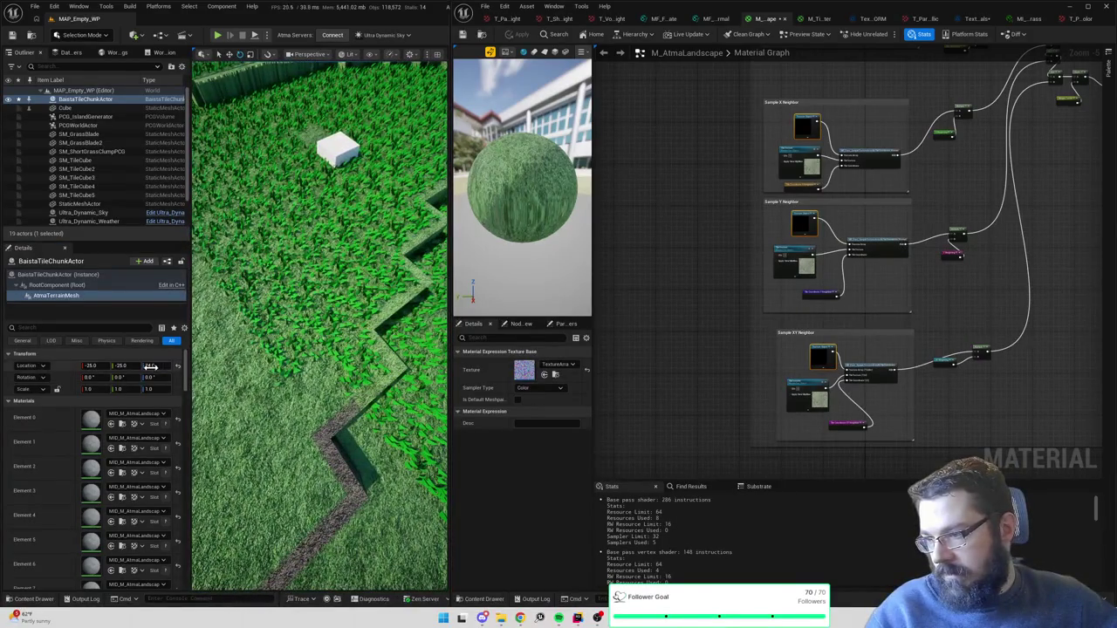
{"action": "mouse_move", "coordinate": [152, 366]}
{"action": "left_mouse_down"}
{"action": "mouse_move", "coordinate": [179, 367]}
{"action": "mouse_move", "coordinate": [153, 364]}
{"action": "left_mouse_up"}
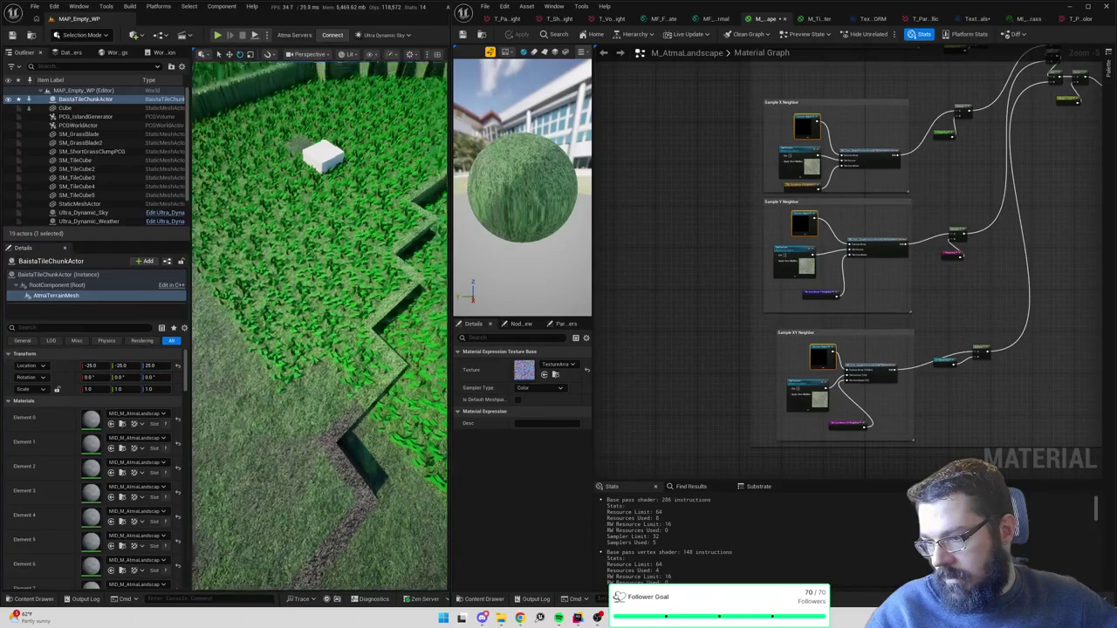
{"action": "left_click_drag", "start_coordinate": [262, 393], "coordinate": [266, 392]}
{"action": "key", "text": "ctrl+s"}
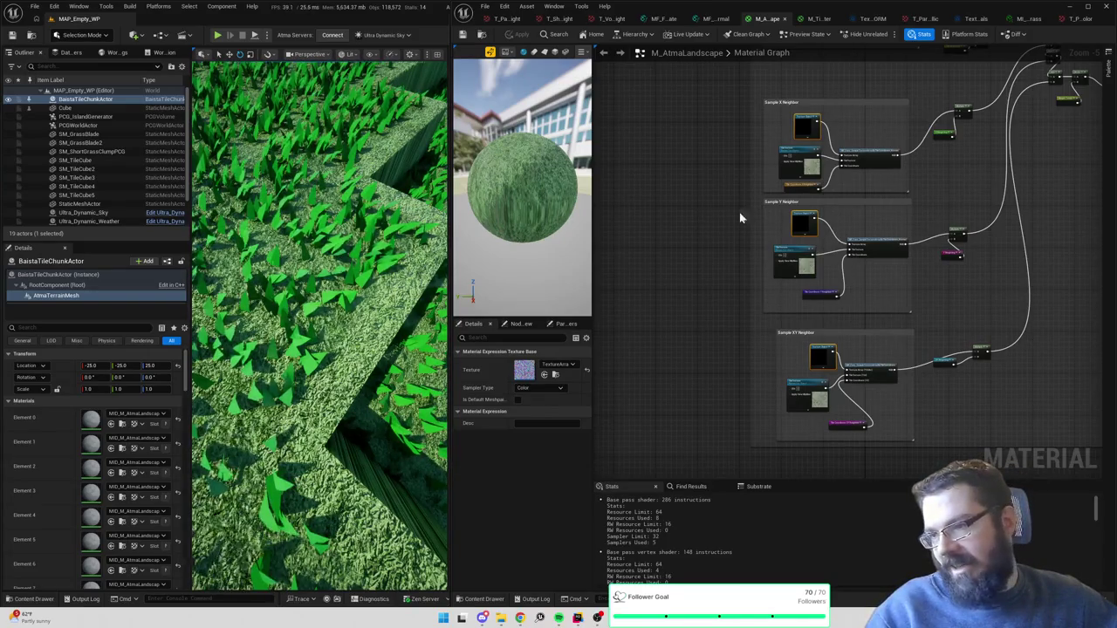
- View the grass terrain up close and select the normal-sampling function node in Sample Y Neighbor
{"action": "mouse_move", "coordinate": [319, 323]}
{"action": "left_mouse_down"}
{"action": "mouse_move", "coordinate": [332, 319]}
{"action": "mouse_move", "coordinate": [323, 331]}
{"action": "mouse_move", "coordinate": [316, 314]}
{"action": "mouse_move", "coordinate": [335, 323]}
{"action": "left_mouse_up"}
{"action": "scroll", "coordinate": [908, 245], "scroll_direction": "up", "scroll_amount": 4}
{"action": "left_click", "coordinate": [882, 227]}
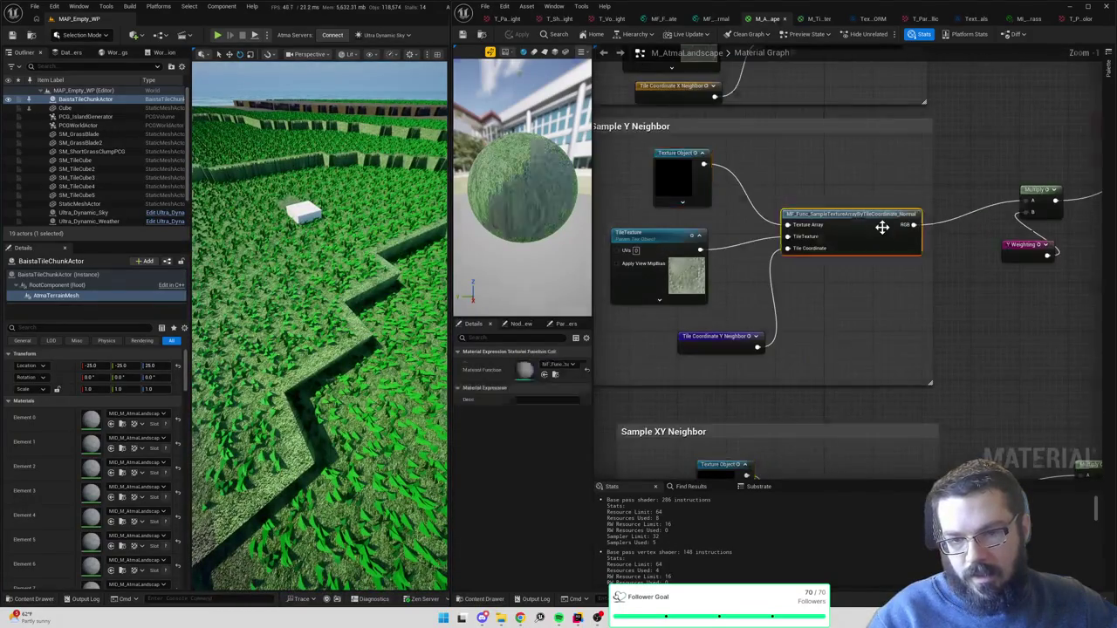
- In the normal tile-sampling function, delete a group of nodes and rearrange the graph around the Texture Sample node
{"action": "double_click", "coordinate": [882, 227]}
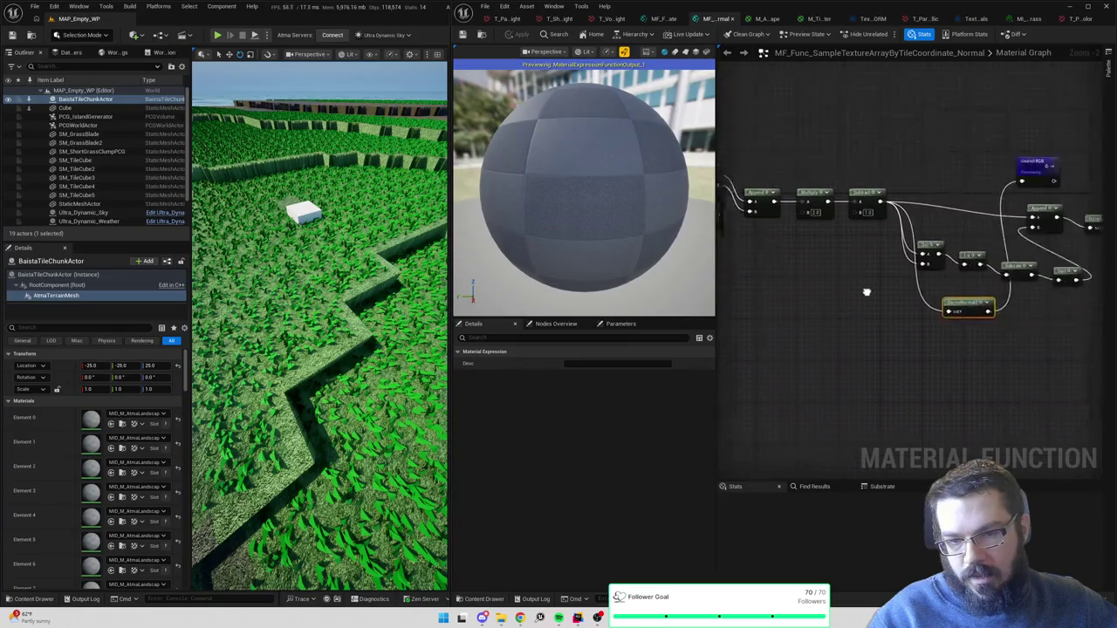
{"action": "mouse_move", "coordinate": [898, 212]}
{"action": "left_mouse_down"}
{"action": "mouse_move", "coordinate": [1054, 257]}
{"action": "mouse_move", "coordinate": [1077, 284]}
{"action": "left_mouse_up"}
{"action": "key", "text": "Delete"}
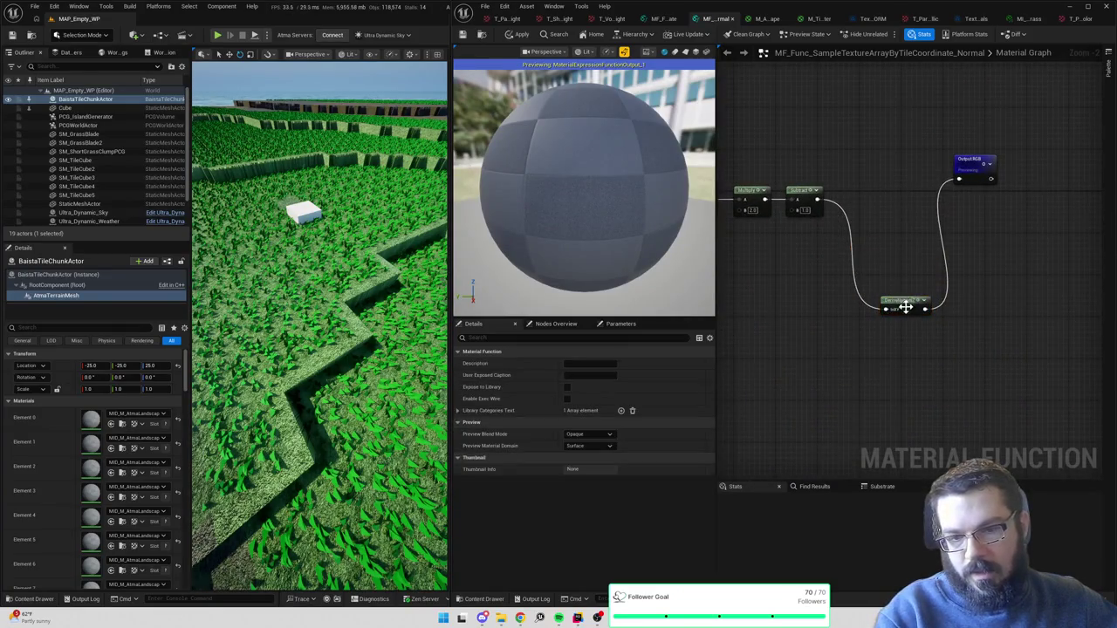
{"action": "left_click_drag", "start_coordinate": [905, 307], "coordinate": [855, 204]}
{"action": "left_click_drag", "start_coordinate": [973, 166], "coordinate": [928, 194]}
{"action": "left_click_drag", "start_coordinate": [745, 205], "coordinate": [951, 209]}
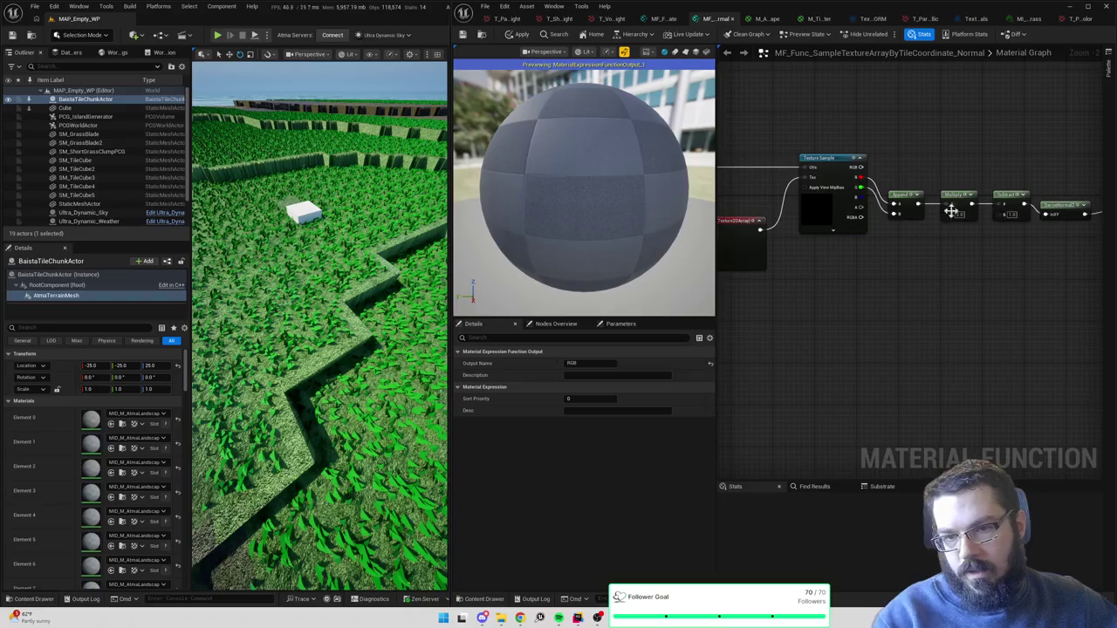
{"action": "left_click_drag", "start_coordinate": [813, 212], "coordinate": [915, 213]}
- Set the Texture Sample node's Sampler Type to Color and apply the function changes
{"action": "left_click", "coordinate": [915, 212]}
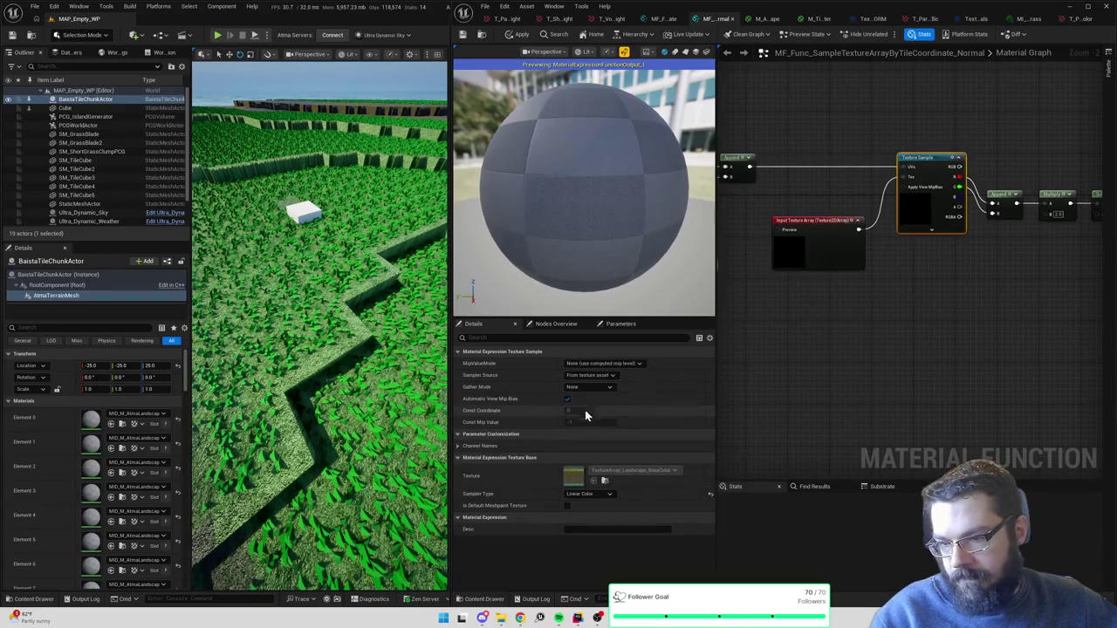
{"action": "left_click", "coordinate": [589, 494]}
{"action": "left_click", "coordinate": [576, 505]}
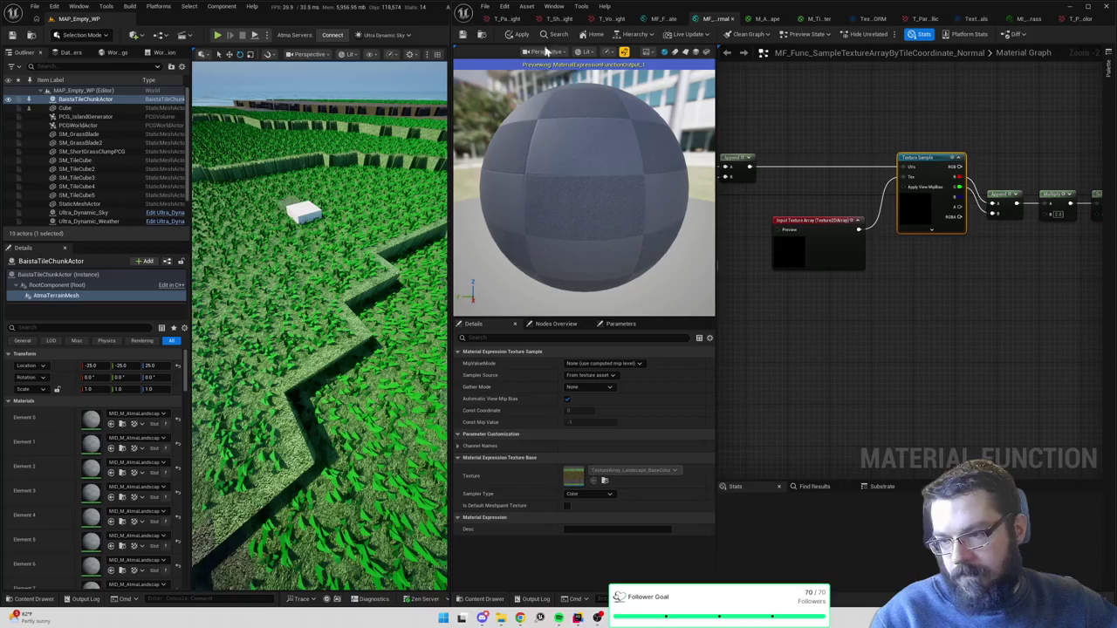
{"action": "left_click", "coordinate": [514, 34]}
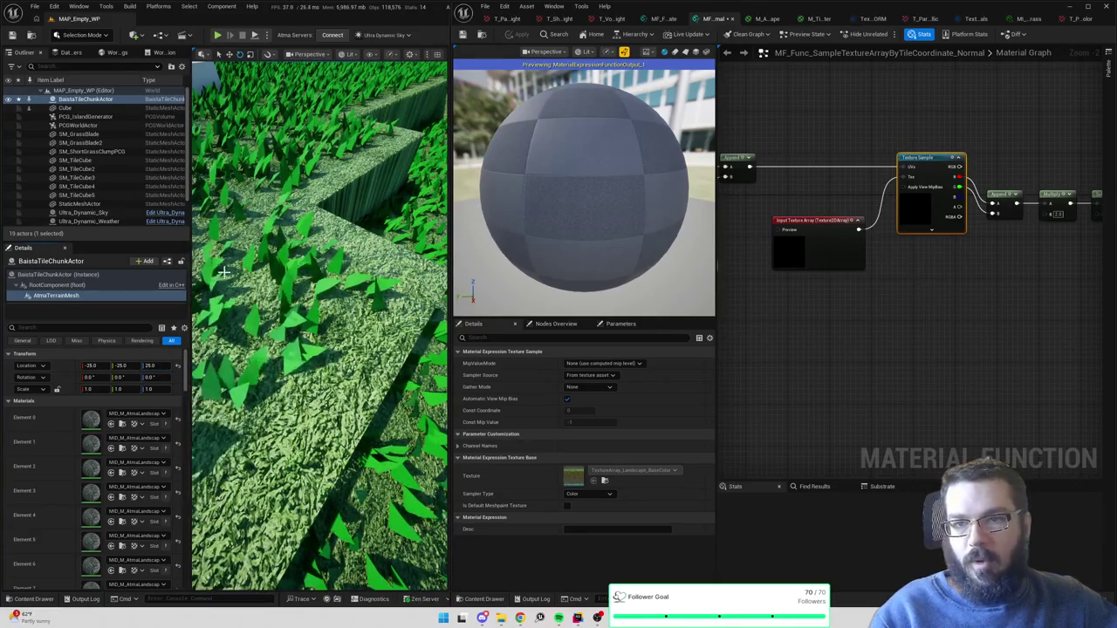
- Set the terrain mesh's Location Z to 20 and save the modified assets
{"action": "left_click", "coordinate": [150, 365]}
{"action": "type", "text": "20"}
{"action": "key", "text": "Return"}
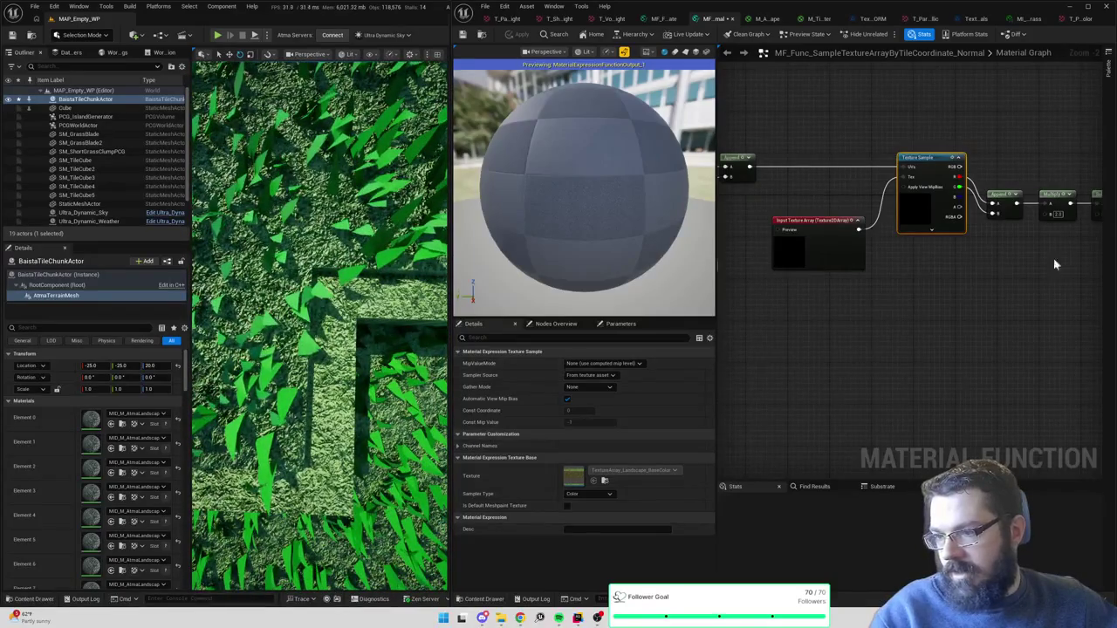
{"action": "key", "text": "ctrl+s"}
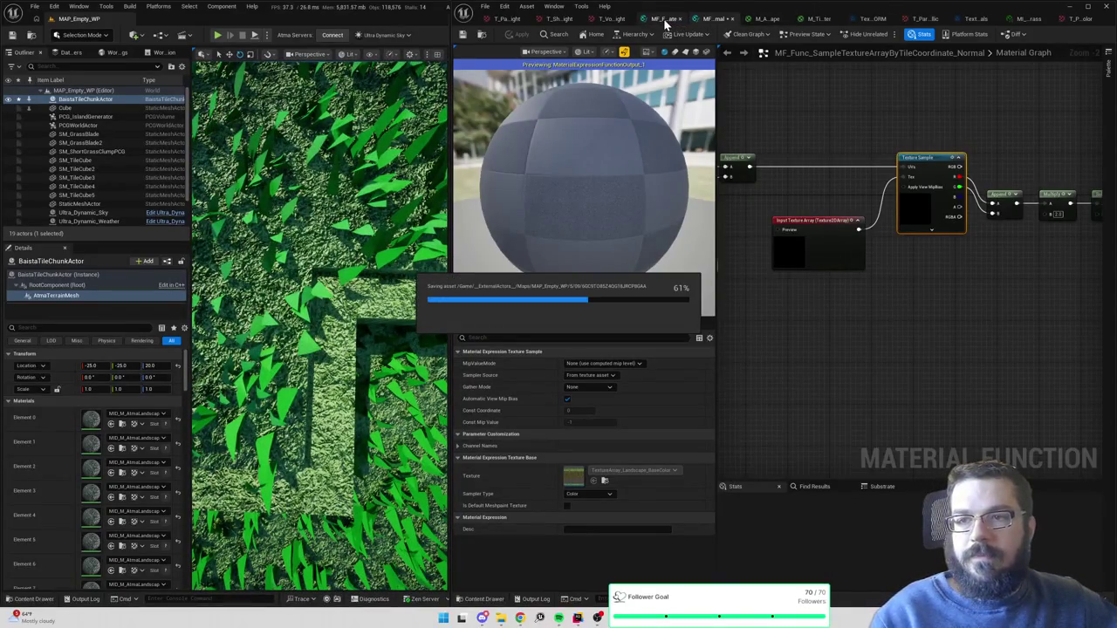
- Review the grass normal-height texture and open the grass occlusion-roughness-metallic texture
{"action": "left_click", "coordinate": [506, 21]}
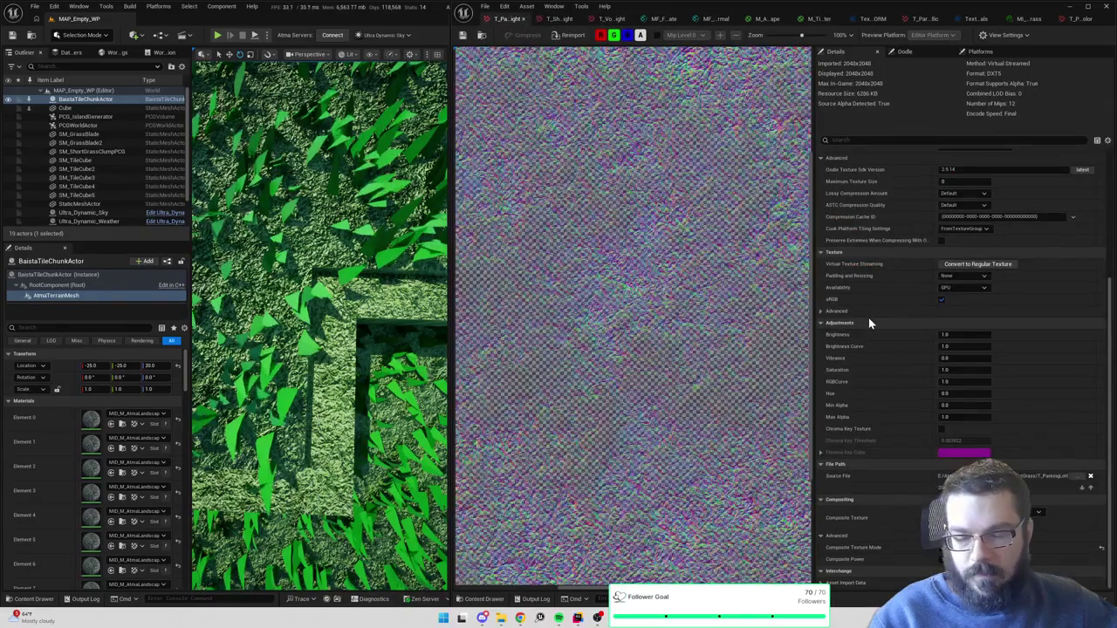
{"action": "scroll", "coordinate": [695, 301], "scroll_direction": "down", "scroll_amount": 2}
{"action": "scroll", "coordinate": [696, 300], "scroll_direction": "down", "scroll_amount": 2}
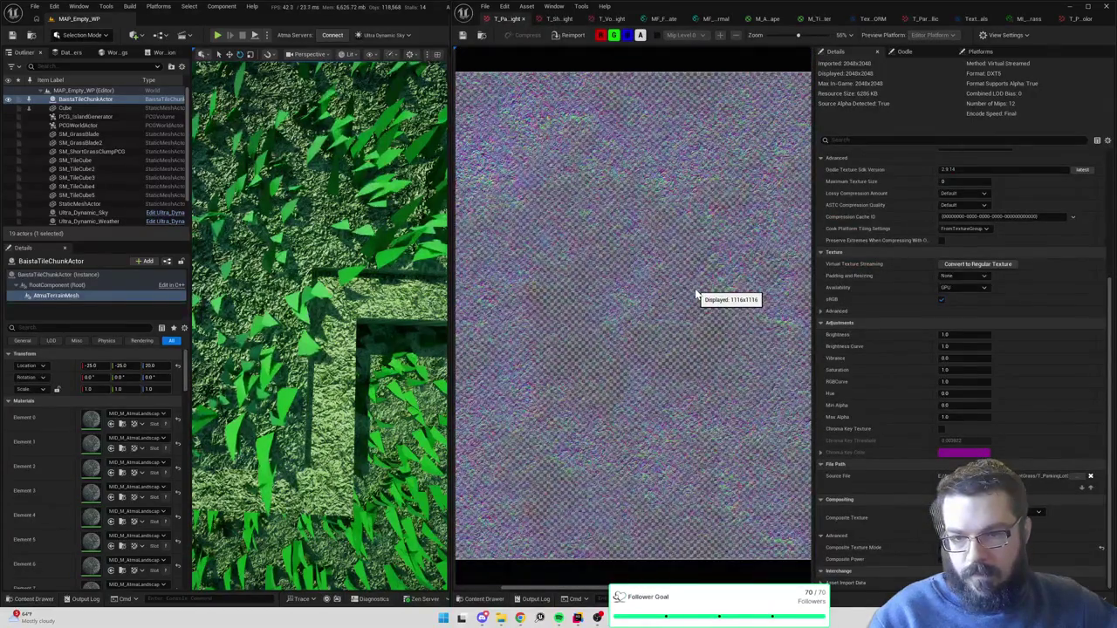
{"action": "left_click", "coordinate": [479, 37]}
{"action": "double_click", "coordinate": [657, 487]}
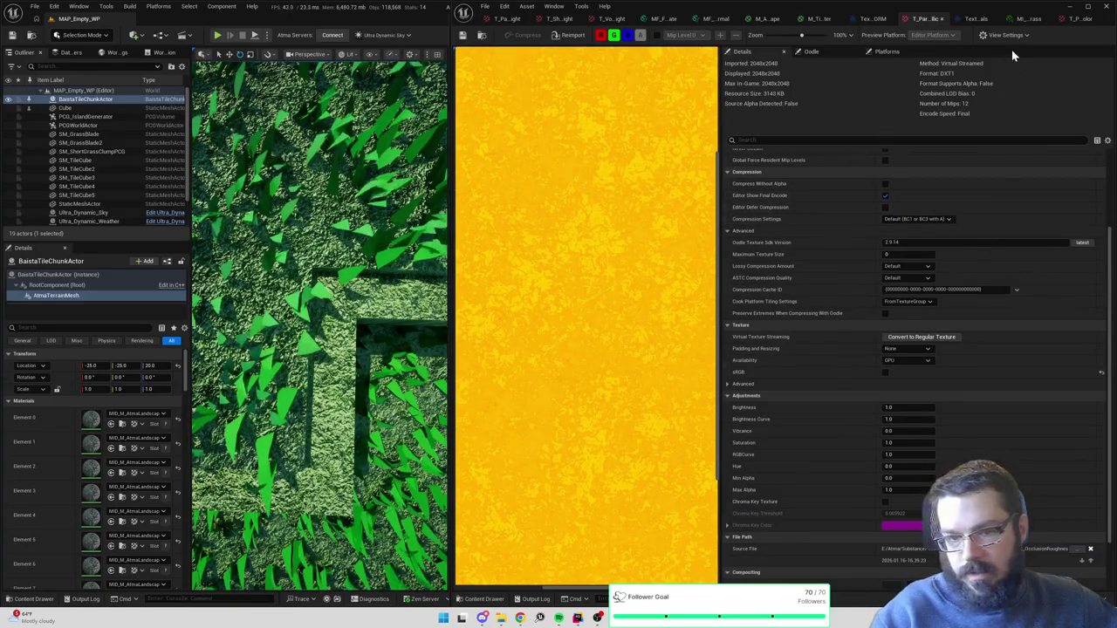
- Check TextureArray_Landscape_ORM's source textures, then close the asset editor window
{"action": "left_click", "coordinate": [875, 19]}
{"action": "left_click", "coordinate": [480, 35]}
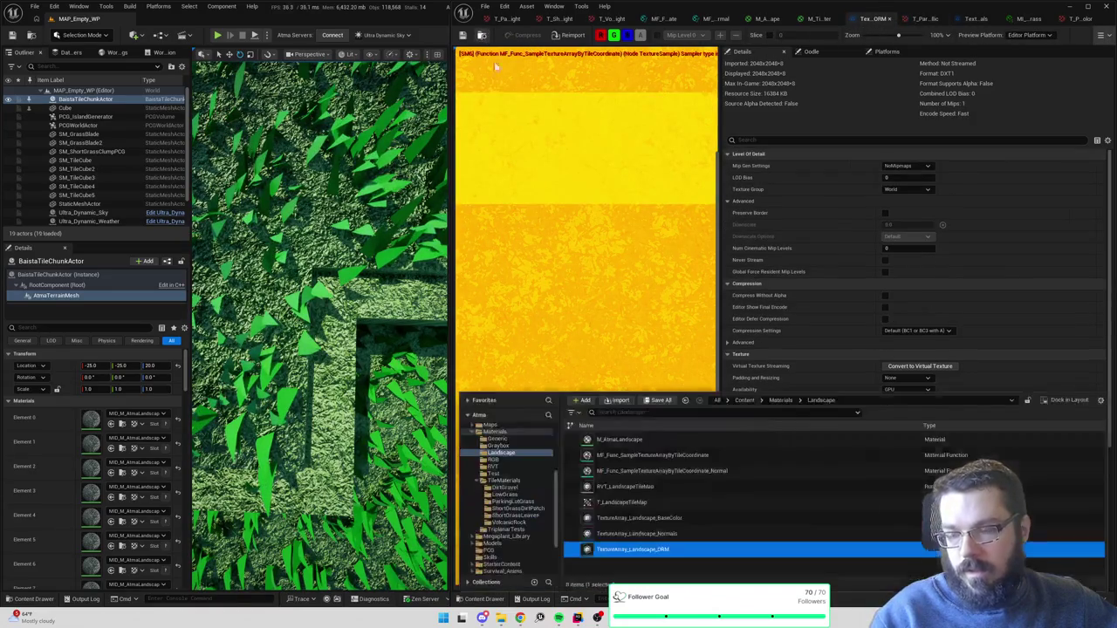
{"action": "left_click", "coordinate": [766, 332]}
{"action": "scroll", "coordinate": [856, 399], "scroll_direction": "down", "scroll_amount": 8}
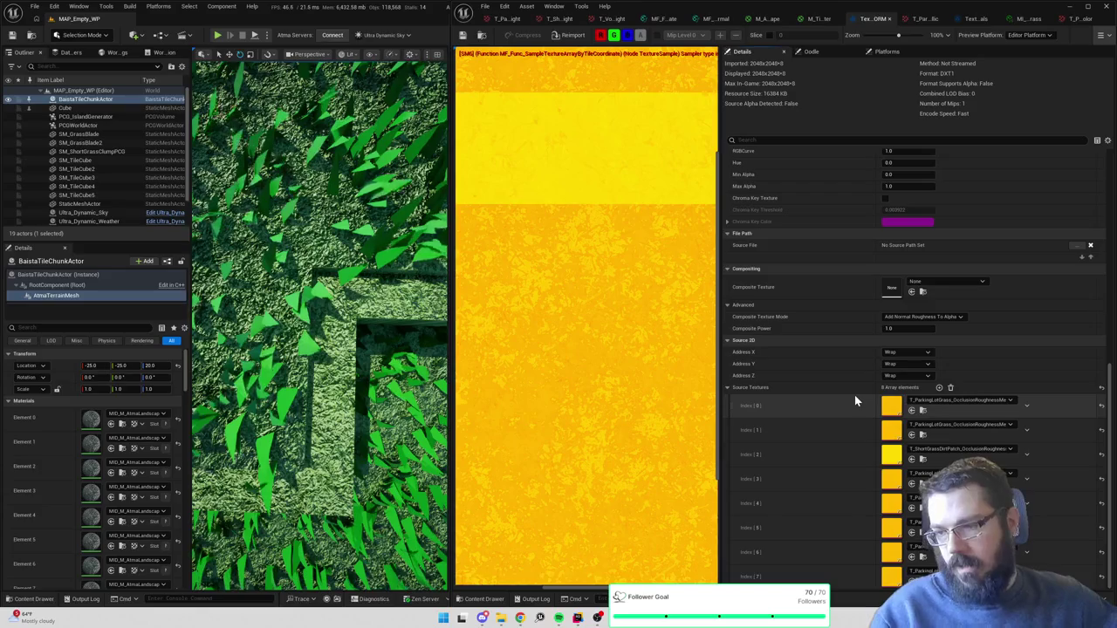
{"action": "left_click", "coordinate": [1105, 9]}
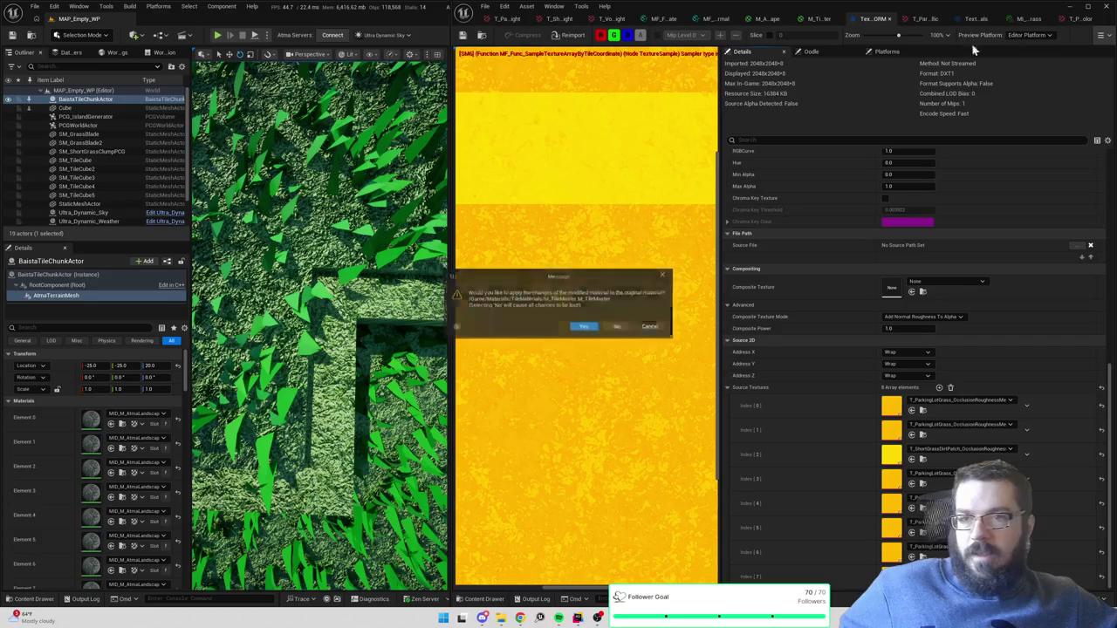
- Keep the material changes on closing and maximise the level editor
{"action": "left_click", "coordinate": [584, 329]}
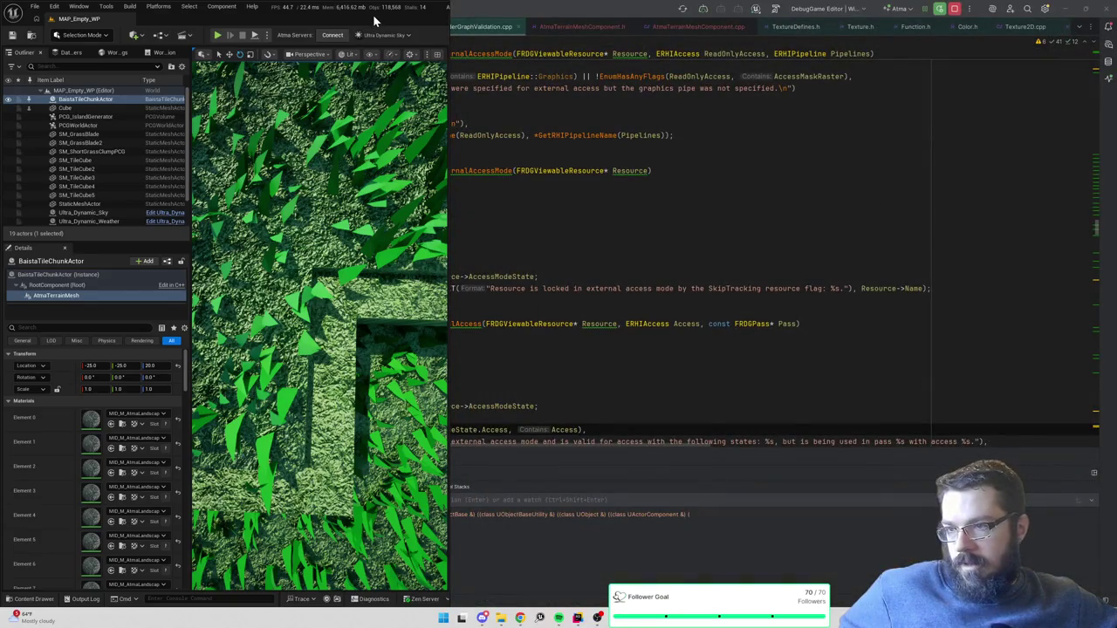
{"action": "double_click", "coordinate": [379, 16]}
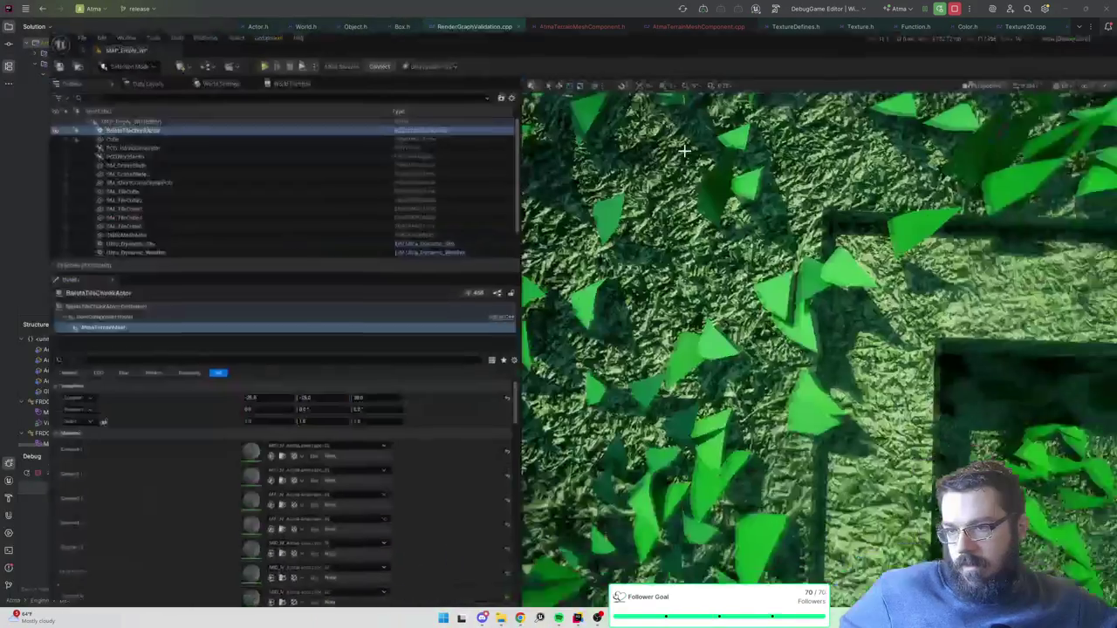
{"action": "scroll", "coordinate": [685, 150], "scroll_direction": "down", "scroll_amount": 10}
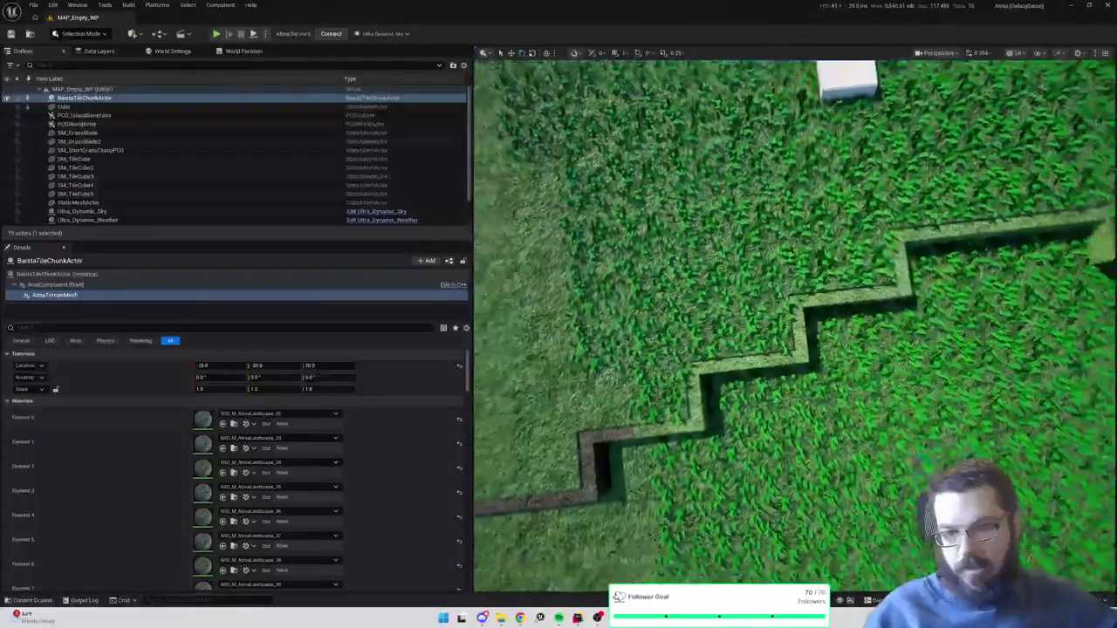
{"action": "scroll", "coordinate": [685, 150], "scroll_direction": "down", "scroll_amount": 8}
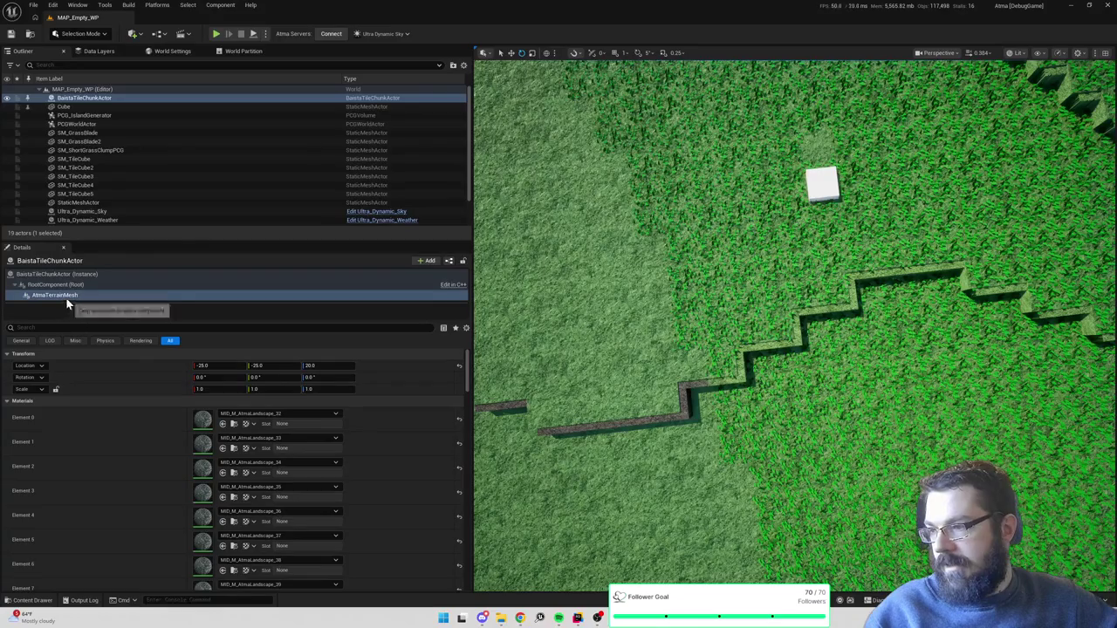
- Move the terrain mesh to Location X -50, Y -50, Z 0 and select the tile chunk actor
{"action": "left_click", "coordinate": [314, 367]}
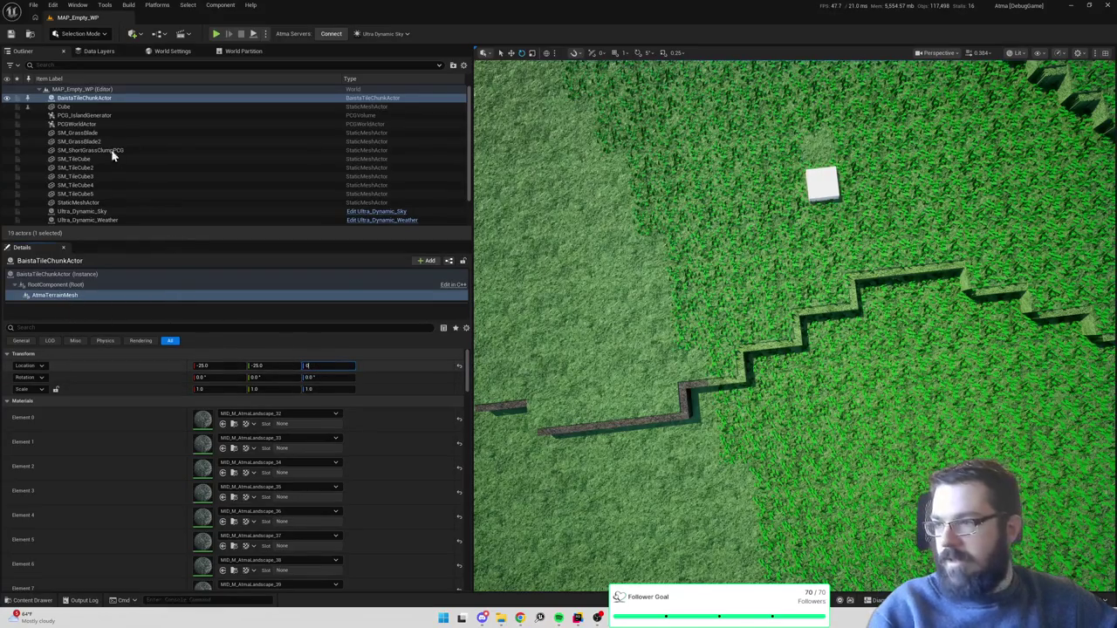
{"action": "type", "text": "0"}
{"action": "key", "text": "Return"}
{"action": "left_click", "coordinate": [218, 366]}
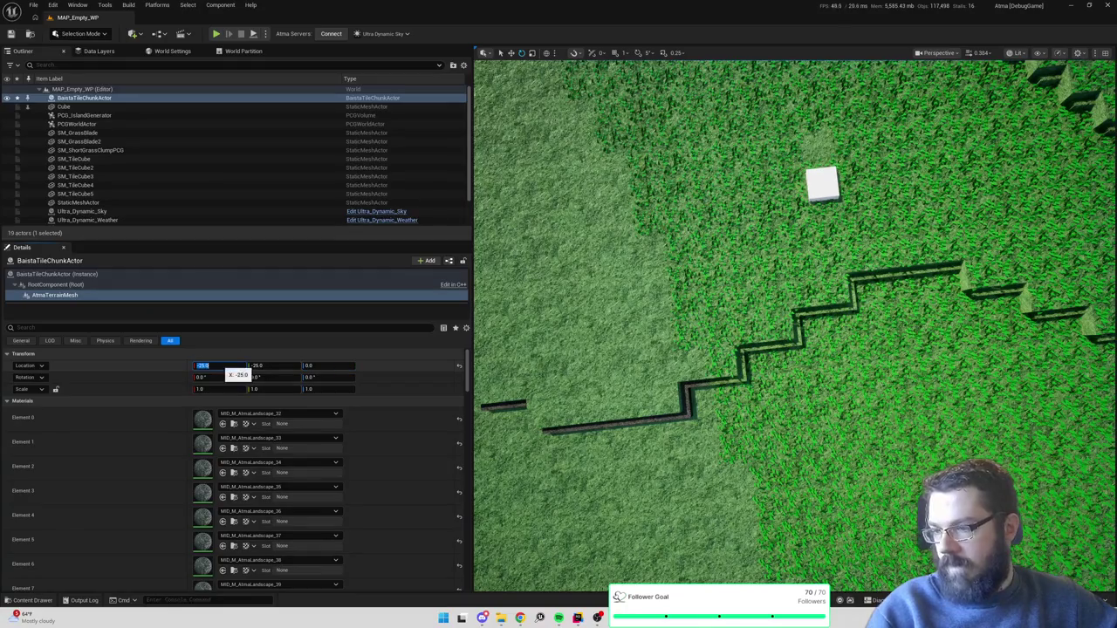
{"action": "type", "text": "-50"}
{"action": "key", "text": "Tab"}
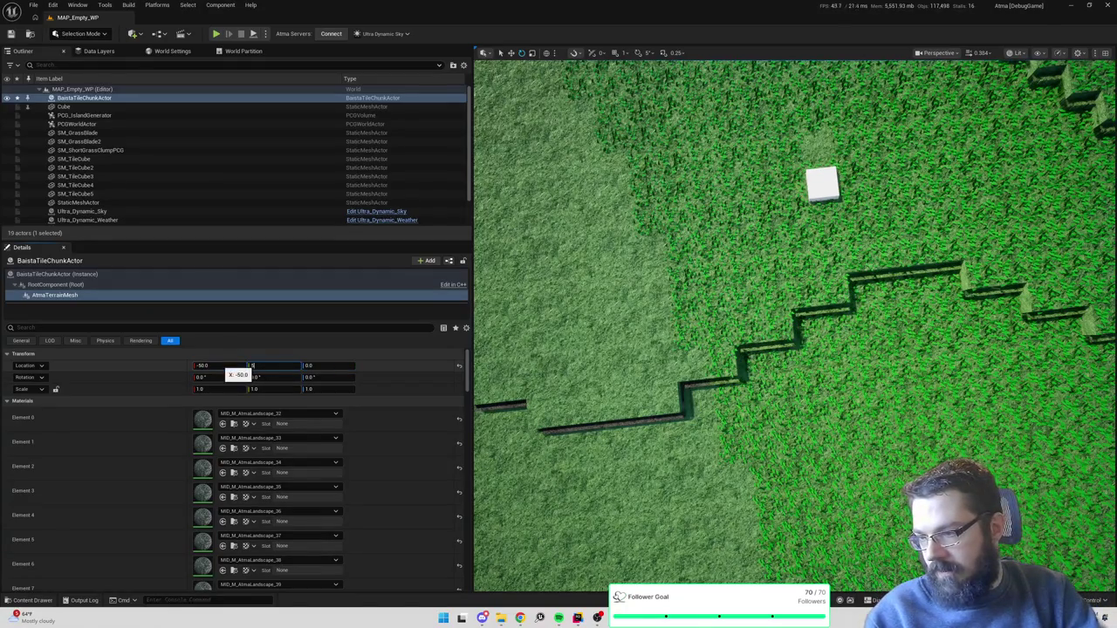
{"action": "key", "text": "Return"}
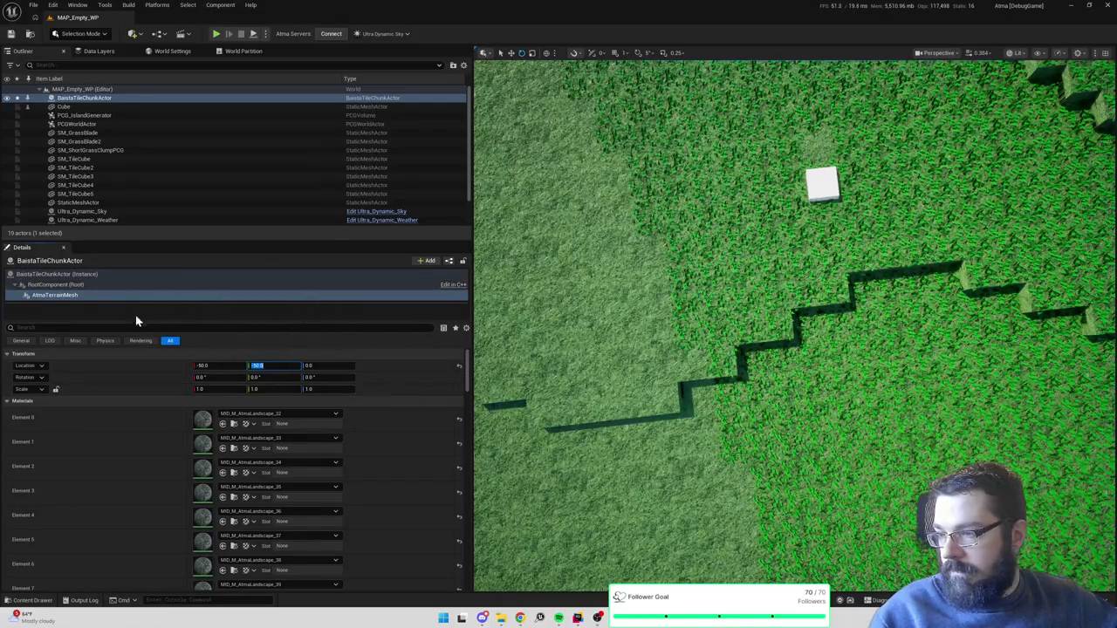
{"action": "left_click", "coordinate": [123, 274]}
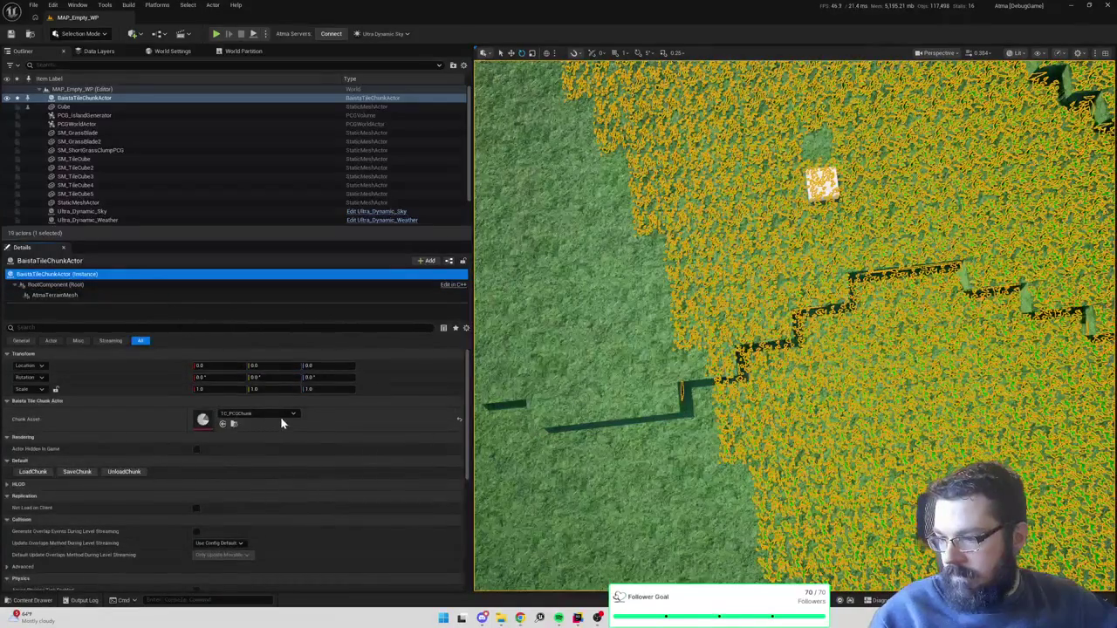
- Unload BaistaTileChunkActor's flower foliage, save the level, and inspect the grass and dirt tile edges
{"action": "left_click", "coordinate": [124, 471]}
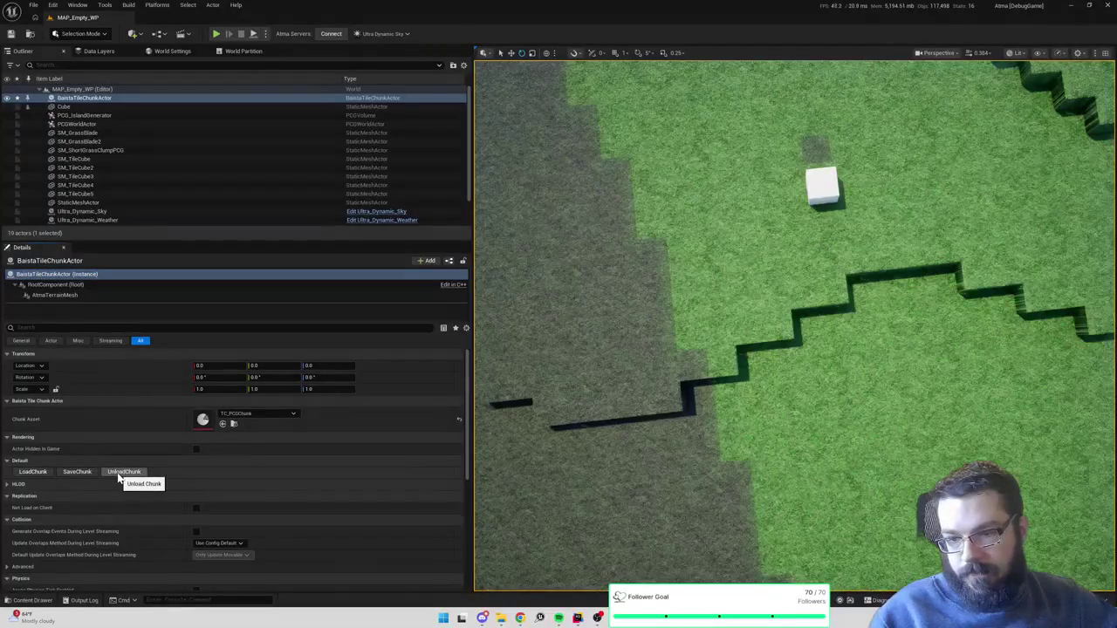
{"action": "mouse_move", "coordinate": [532, 478]}
{"action": "left_mouse_down"}
{"action": "mouse_move", "coordinate": [480, 475]}
{"action": "mouse_move", "coordinate": [475, 384]}
{"action": "mouse_move", "coordinate": [478, 548]}
{"action": "mouse_move", "coordinate": [796, 433]}
{"action": "mouse_move", "coordinate": [835, 349]}
{"action": "left_mouse_up"}
{"action": "key", "text": "ctrl+s"}
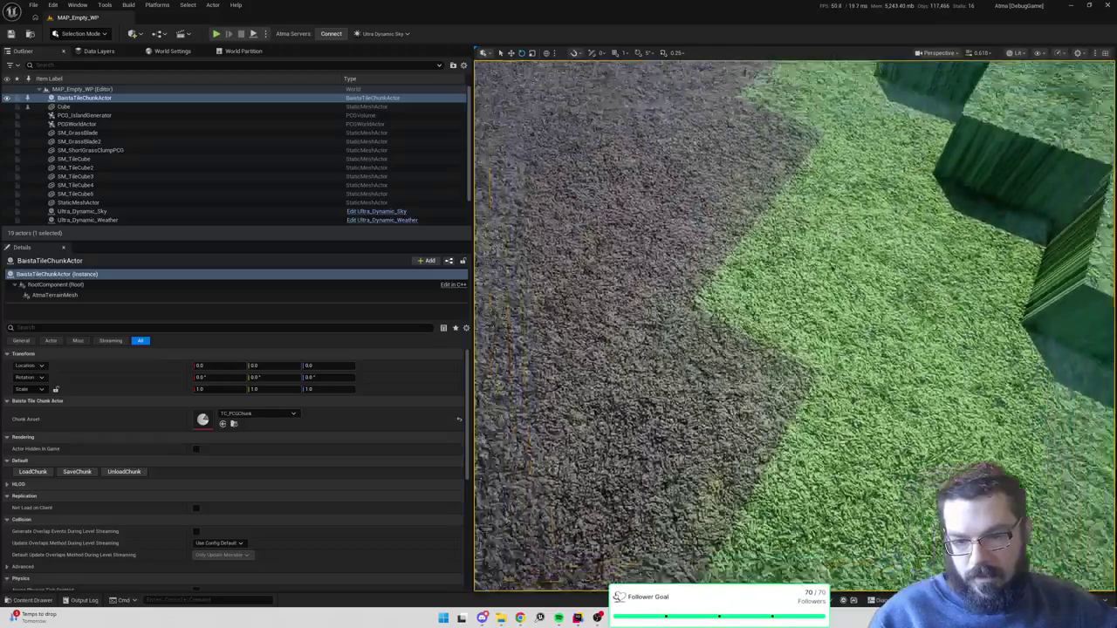
{"action": "left_click_drag", "start_coordinate": [835, 349], "coordinate": [835, 305]}
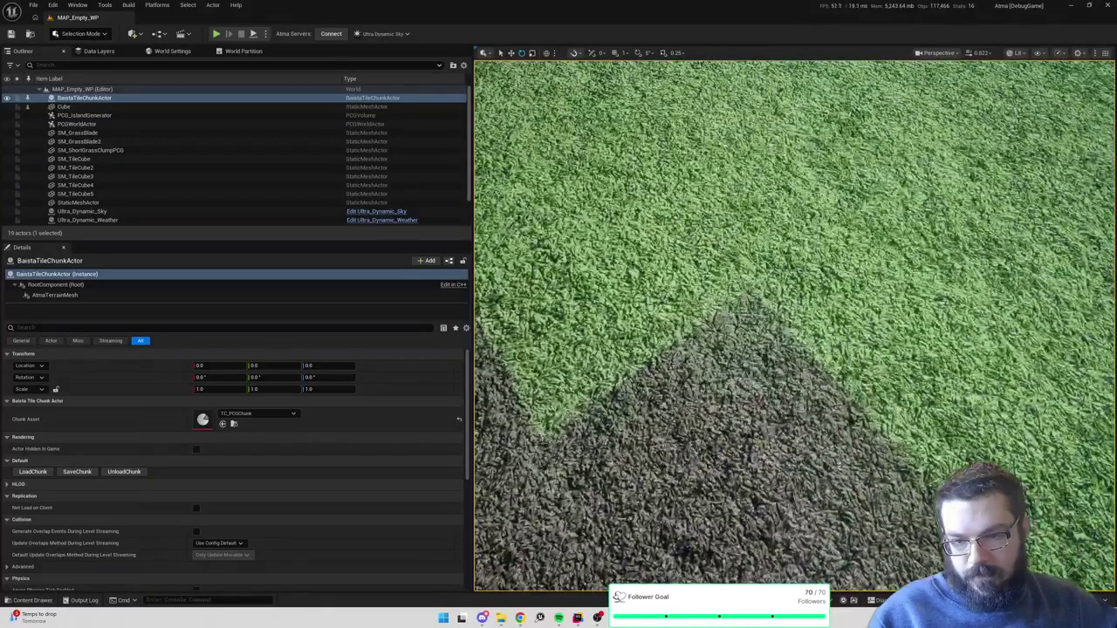
{"action": "left_click_drag", "start_coordinate": [835, 306], "coordinate": [835, 410]}
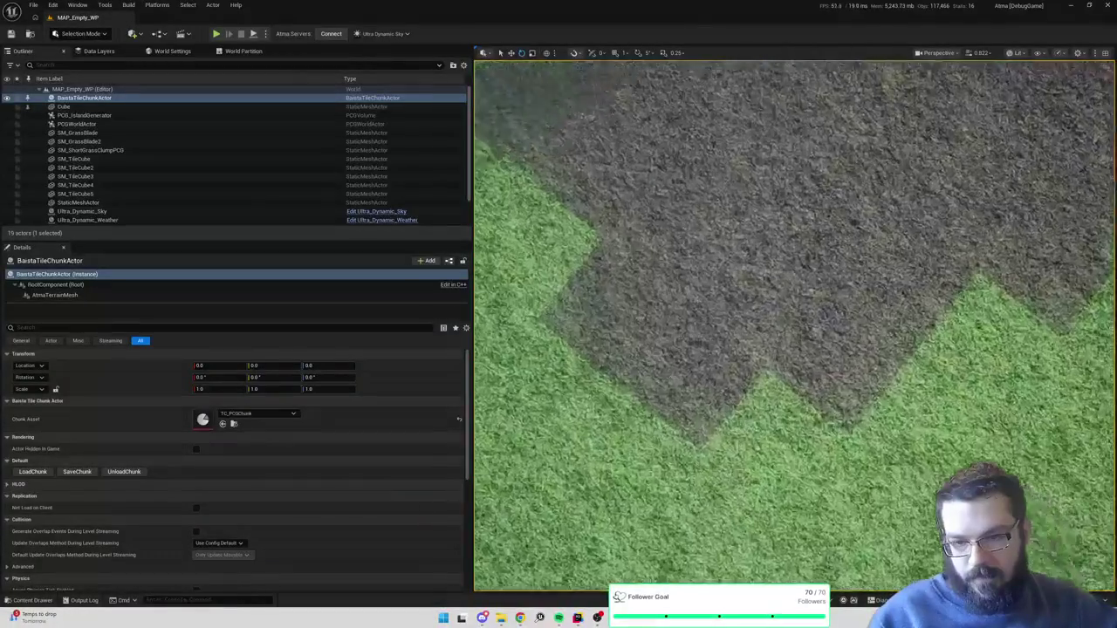